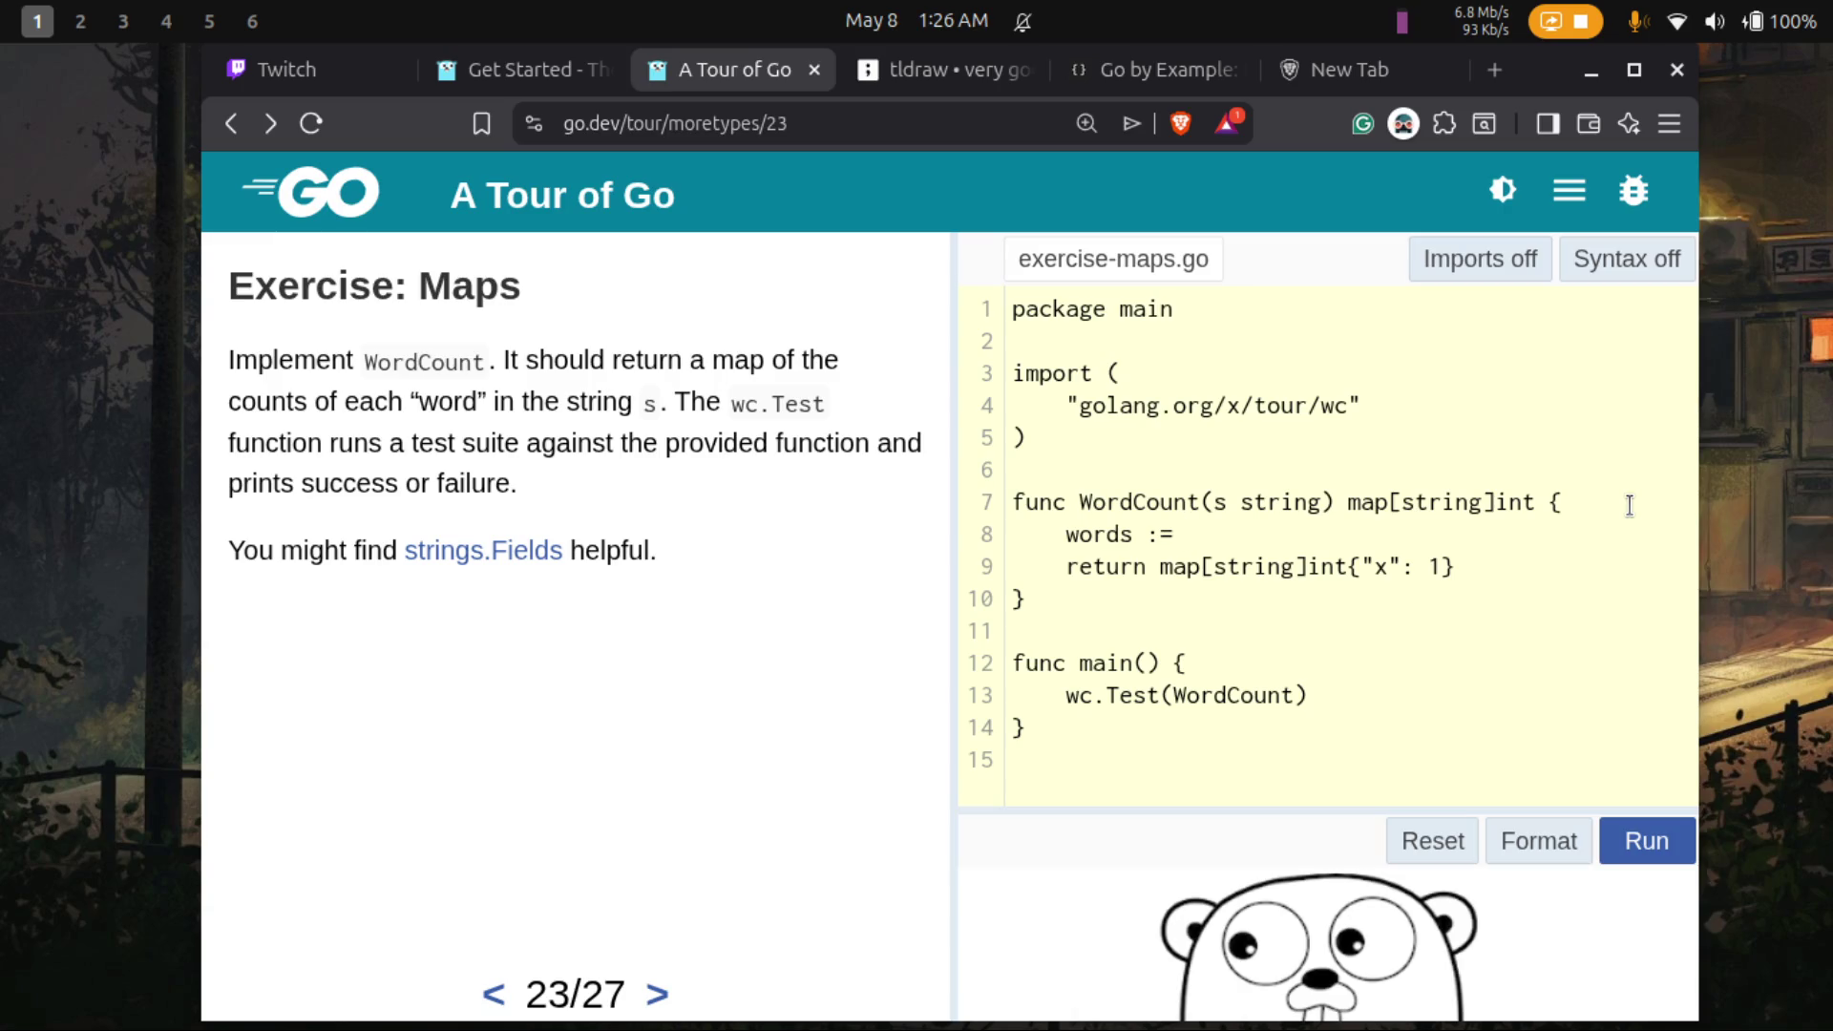
# - Add the "strings" package to the exercise's import block below wc
pyautogui.write('s.')
pyautogui.press('Up')
pyautogui.press('Up')
pyautogui.press('Up')
pyautogui.click(1383, 408)
pyautogui.press('Return')
pyautogui.write('"')
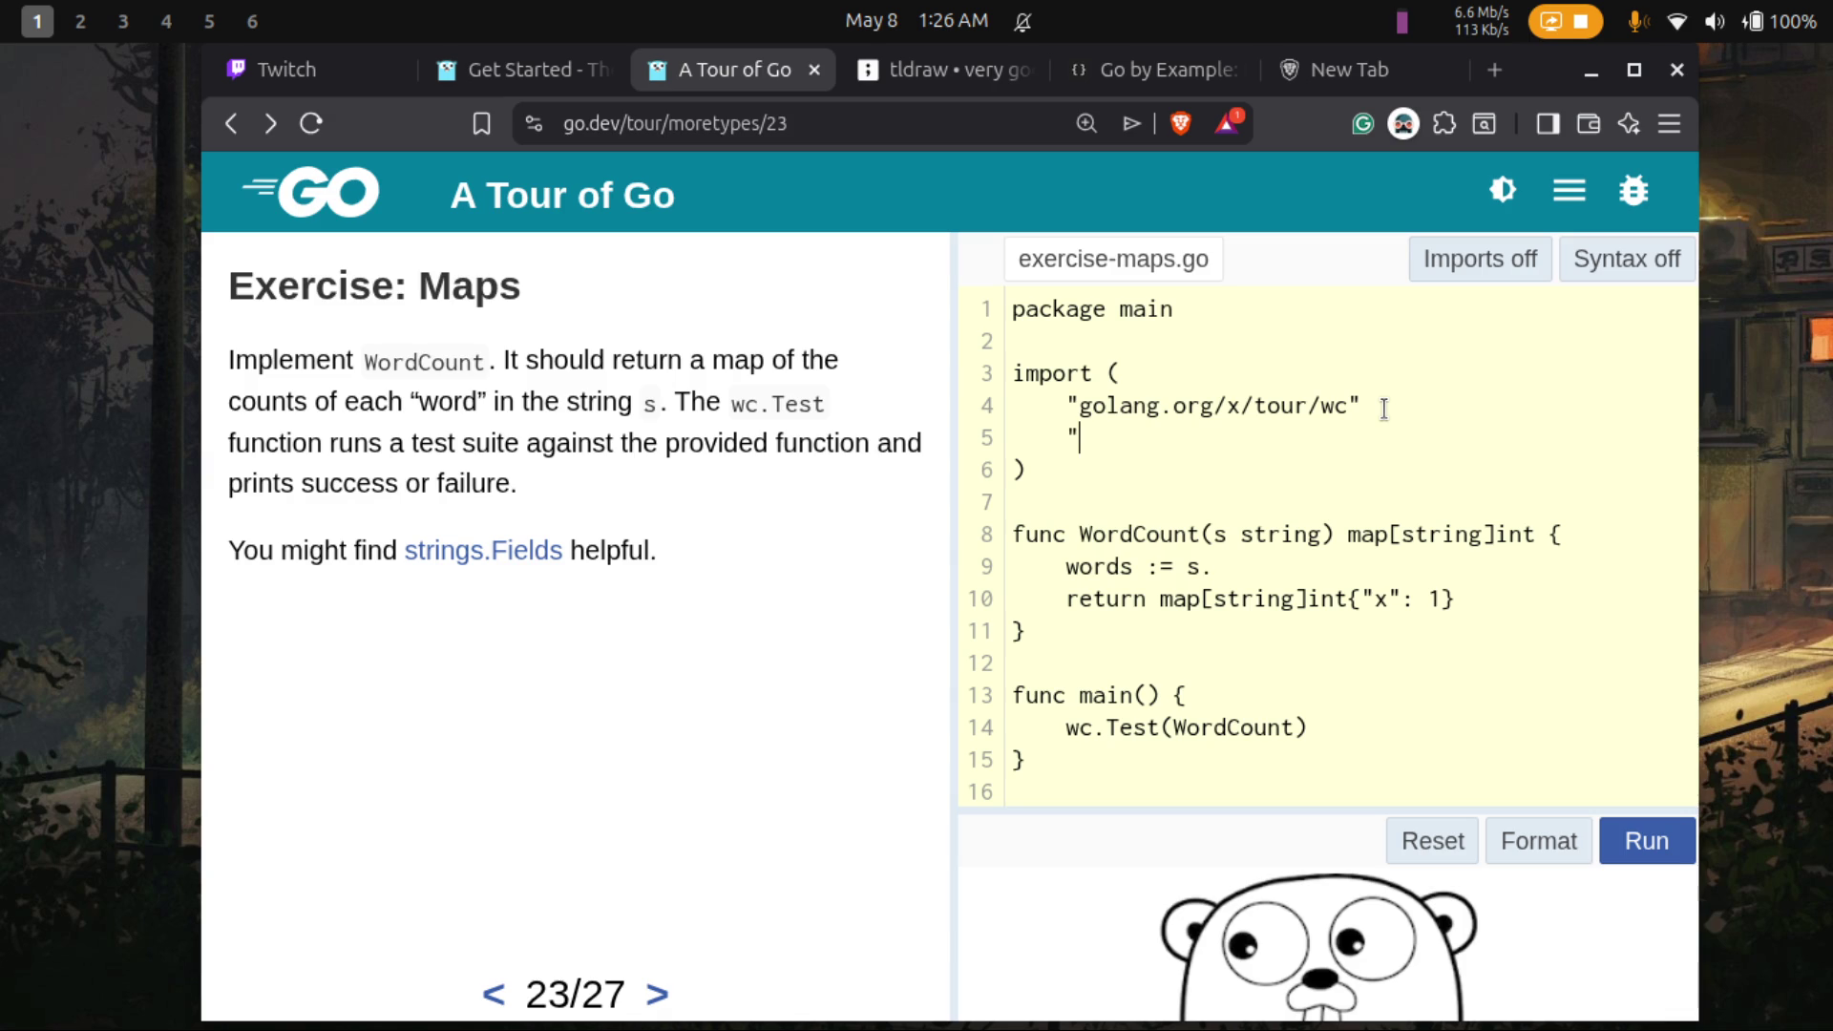
pyautogui.write('s')
pyautogui.write('trings"')
# - Change the words line to words := strings.Field(s) and bring up options for the strings.Fields link
pyautogui.click(1236, 571)
pyautogui.press('BackSpace')
pyautogui.press('BackSpace')
pyautogui.write('strings.')
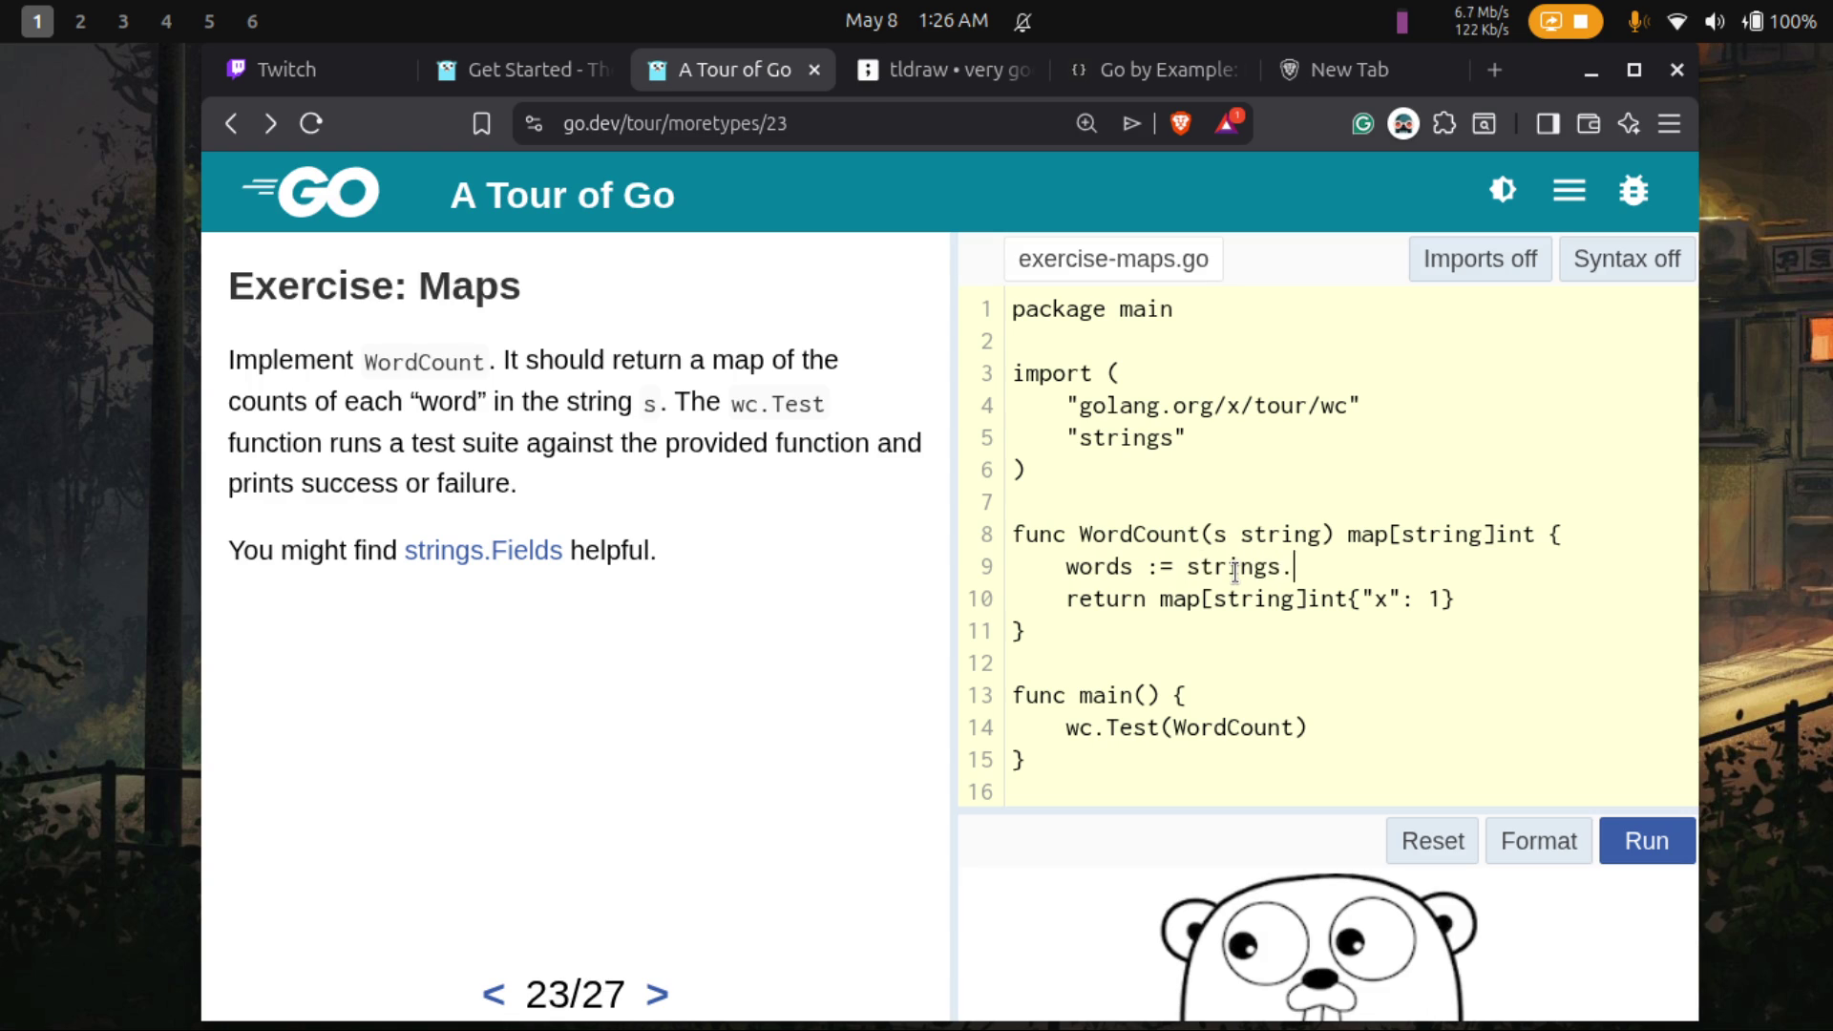
pyautogui.write('Fie')
pyautogui.write('ld(s)')
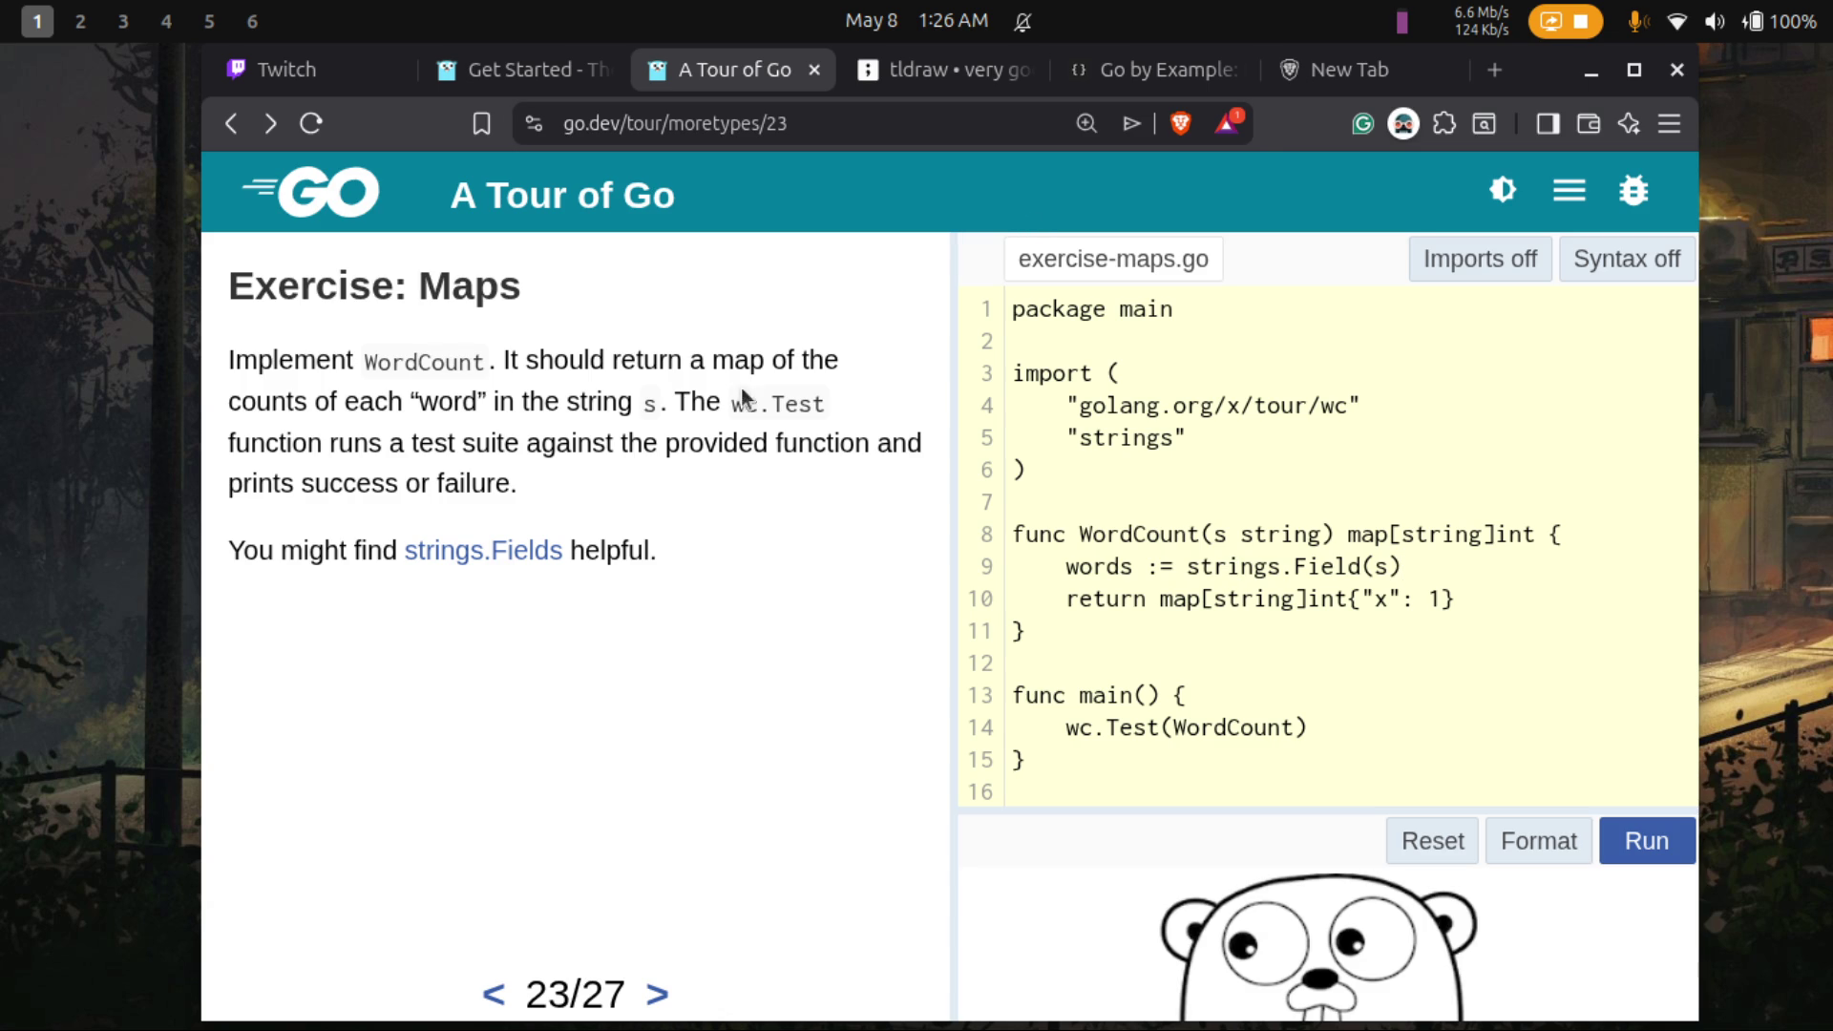
pyautogui.rightClick(498, 562)
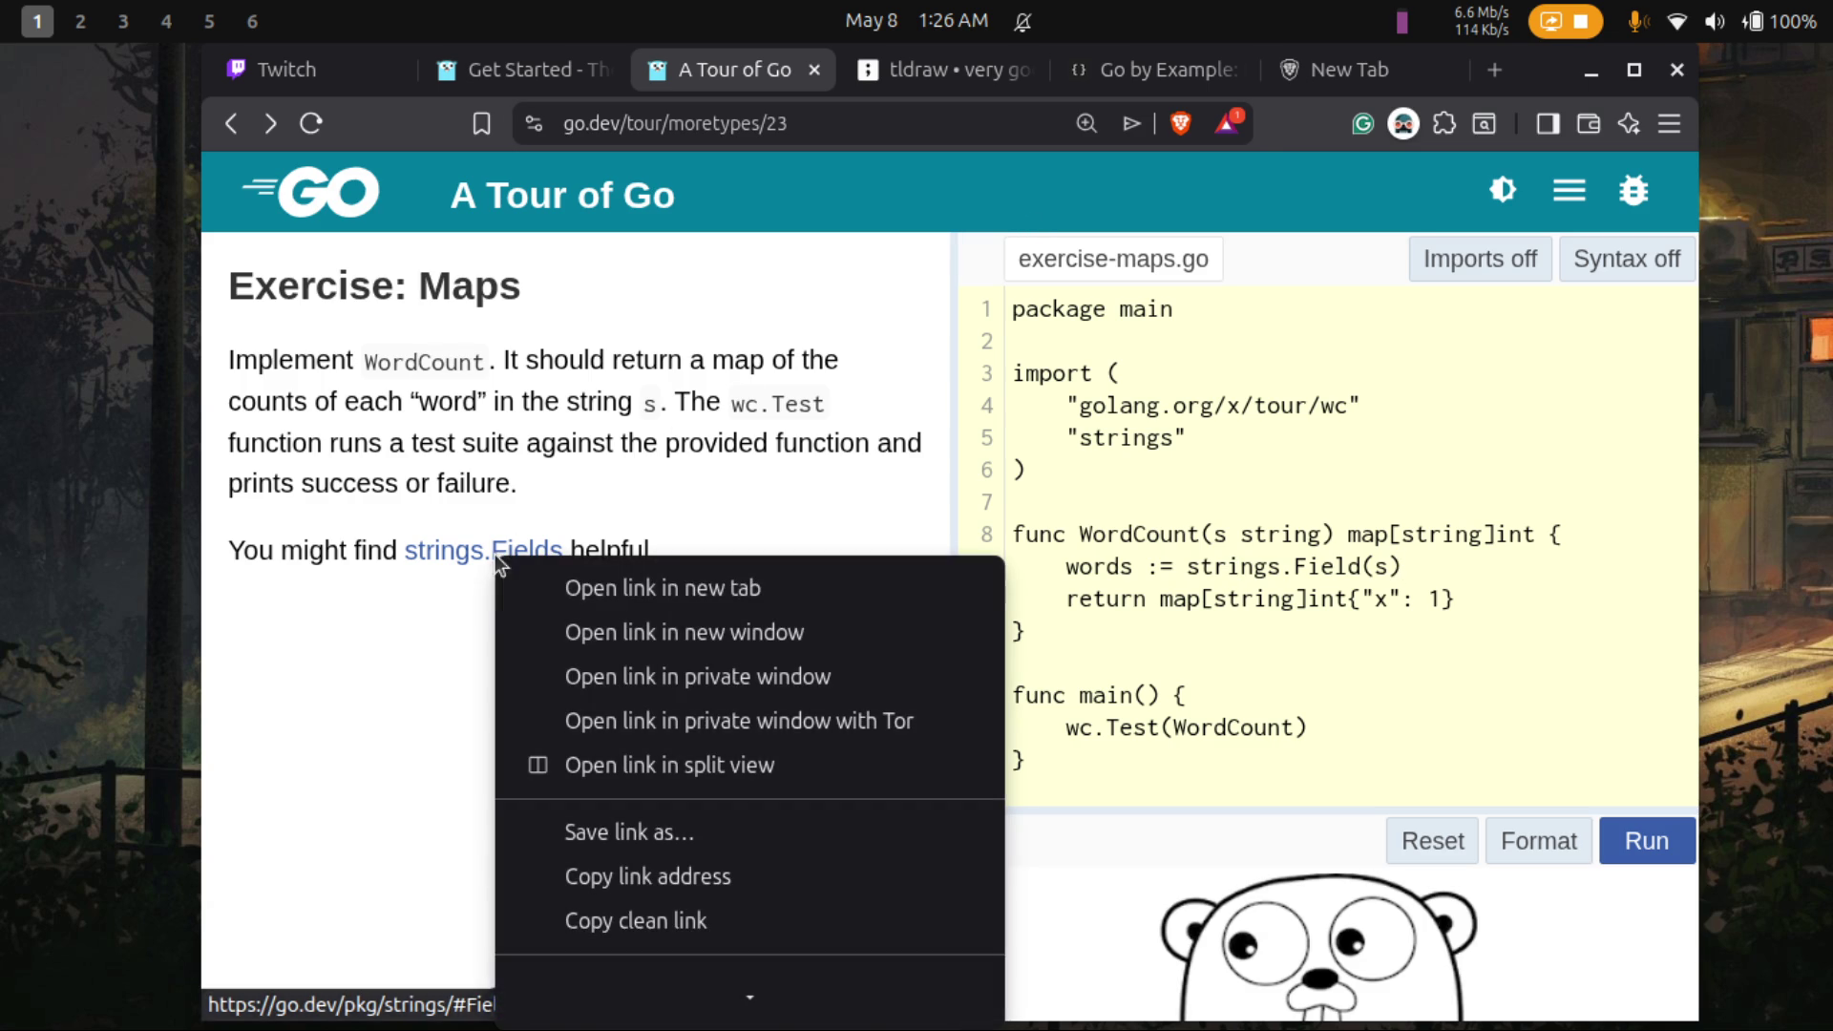
# - Read the strings.Fields documentation in a new tab, then return to the Maps exercise code
pyautogui.click(649, 599)
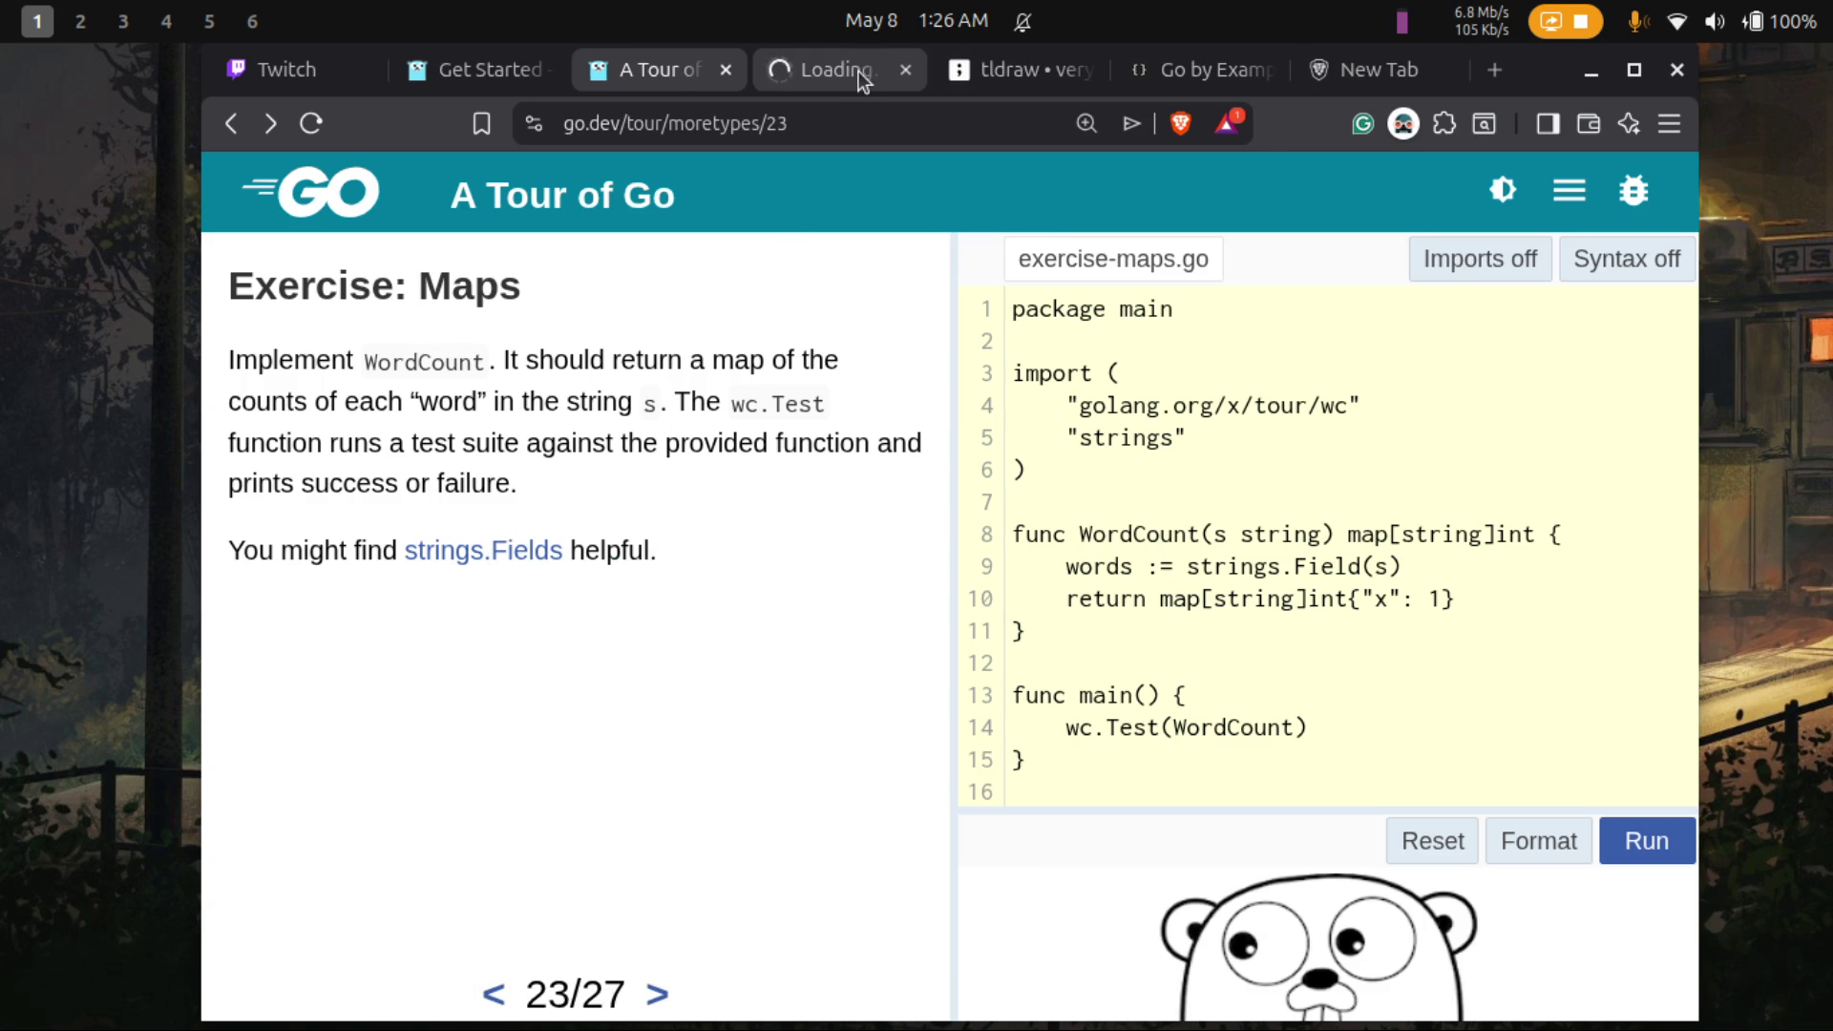
pyautogui.click(856, 70)
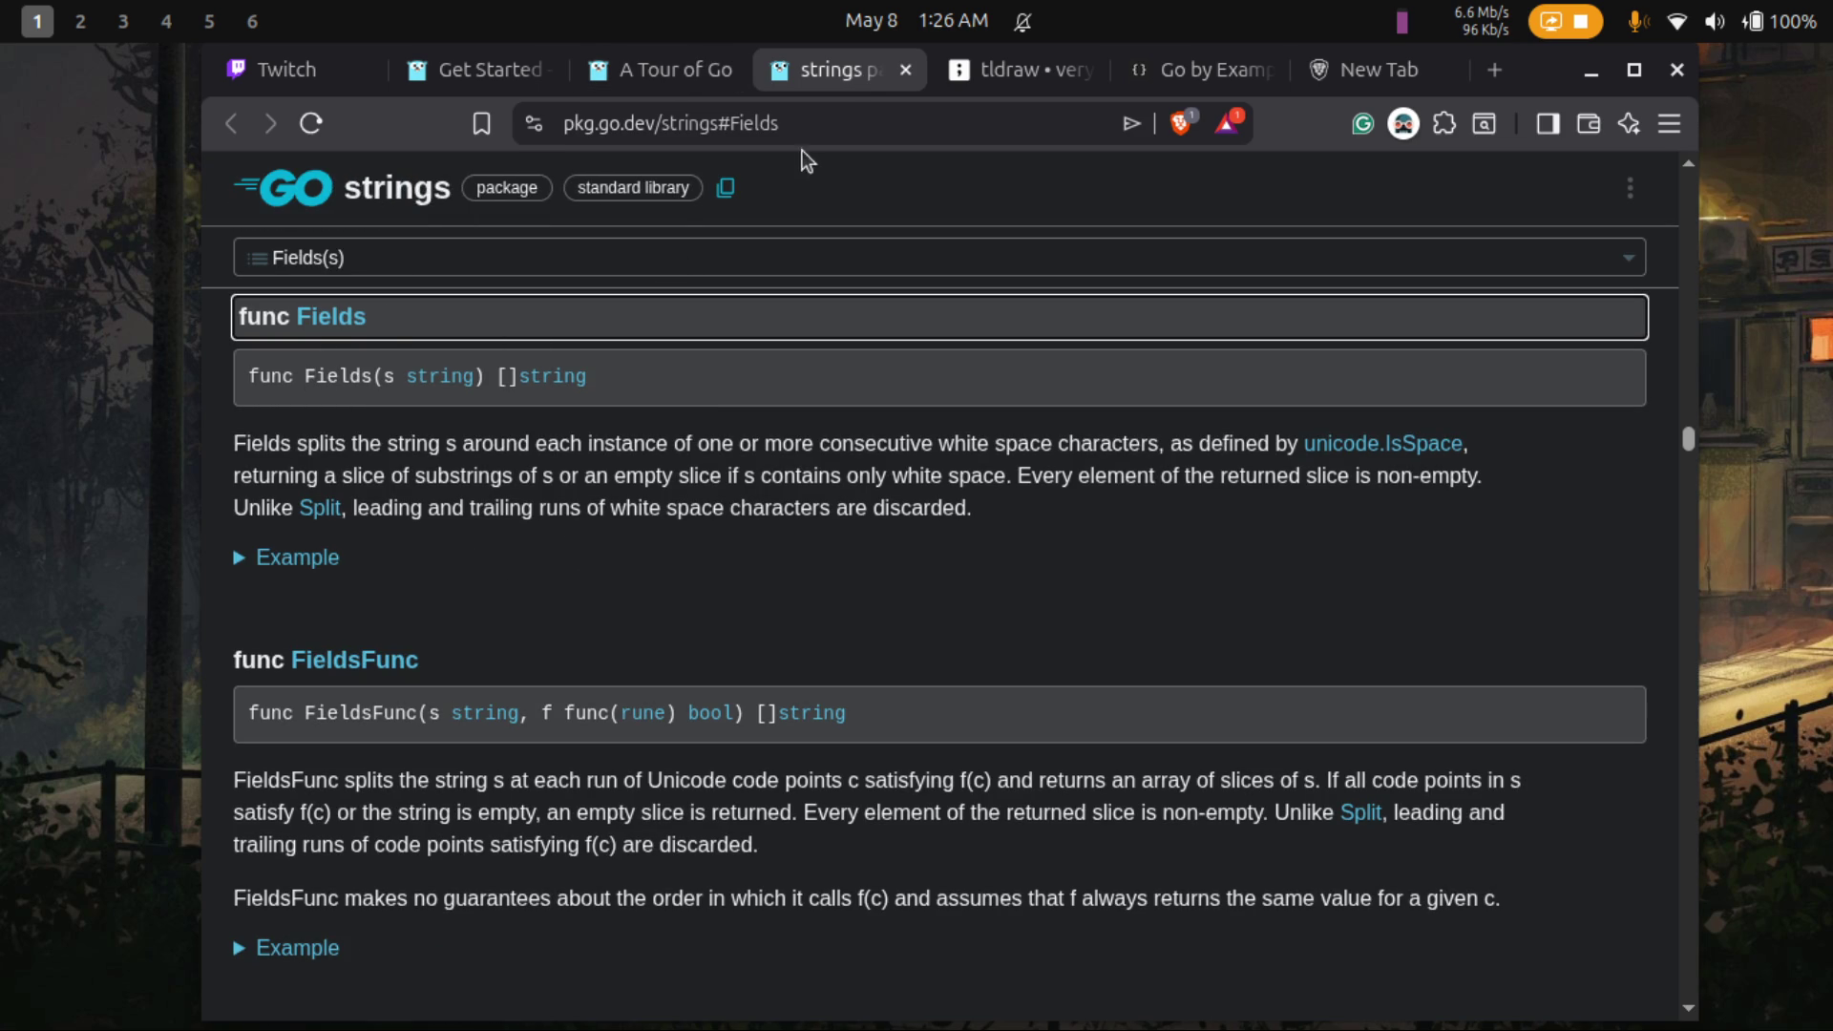
pyautogui.click(658, 74)
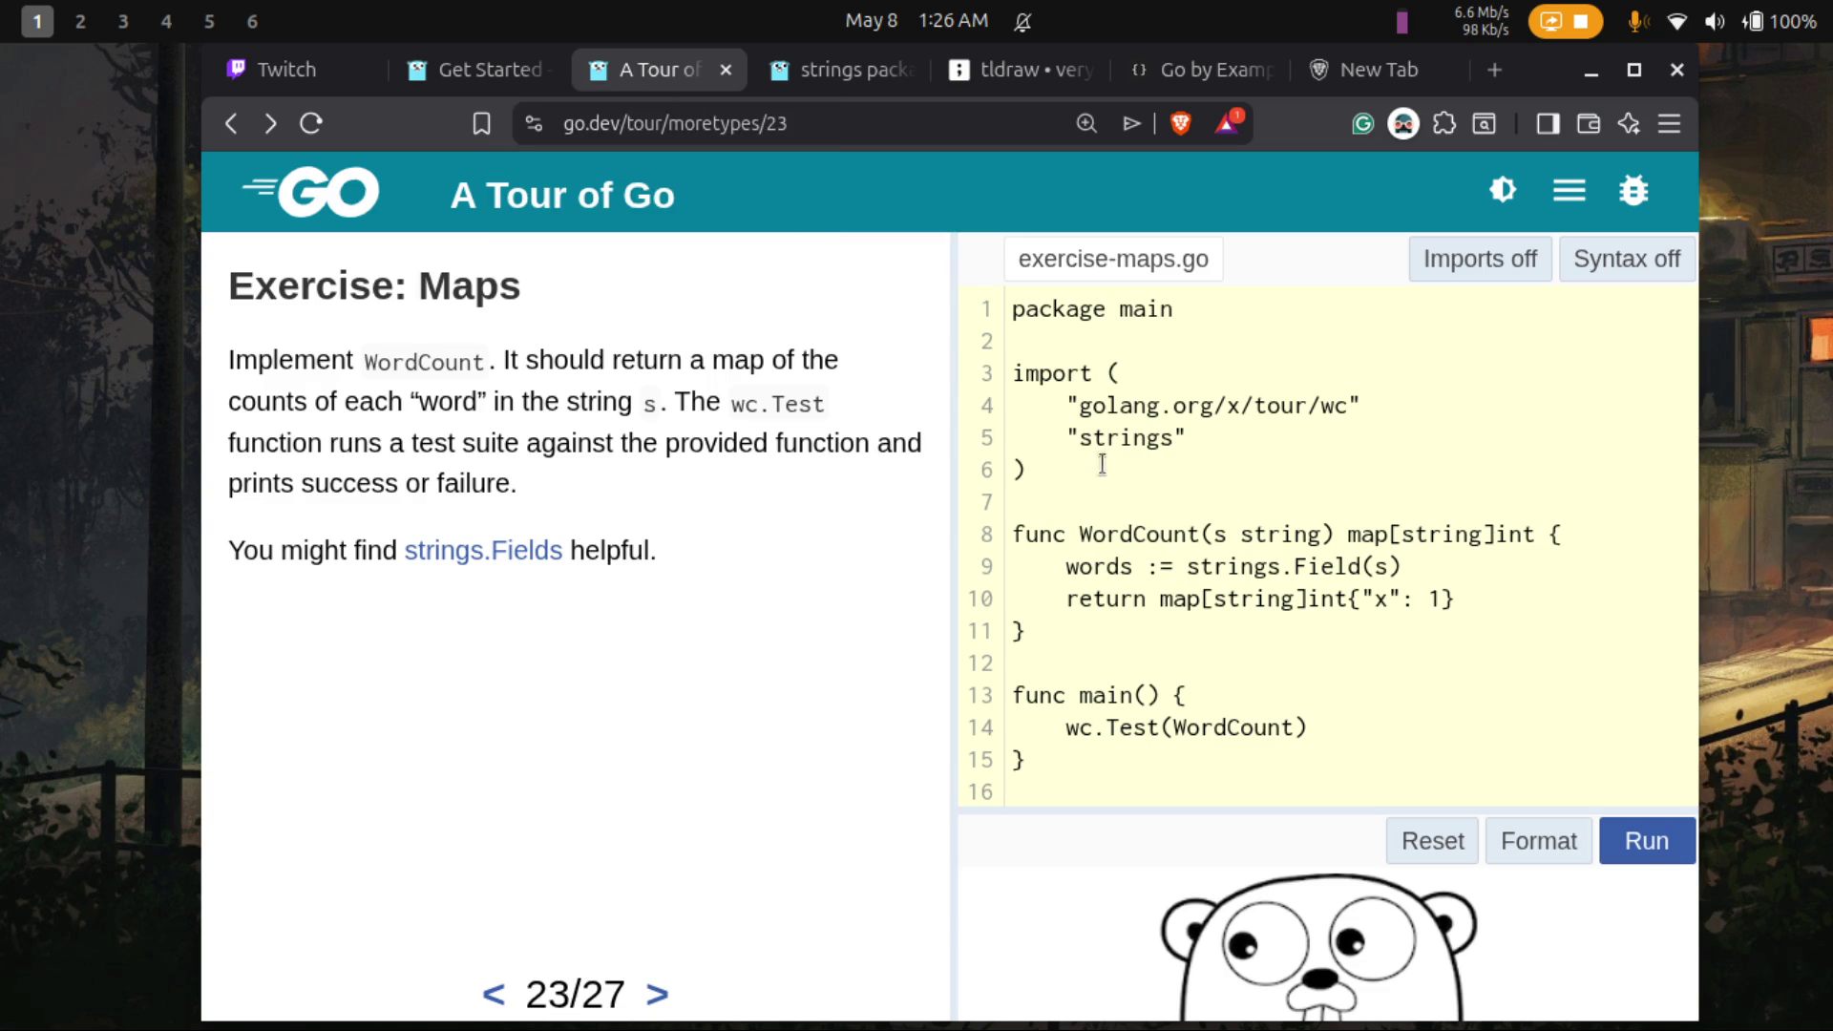
pyautogui.click(1411, 569)
# - Write the loop header for i, value := range words { below the words assignment
pyautogui.press('Return')
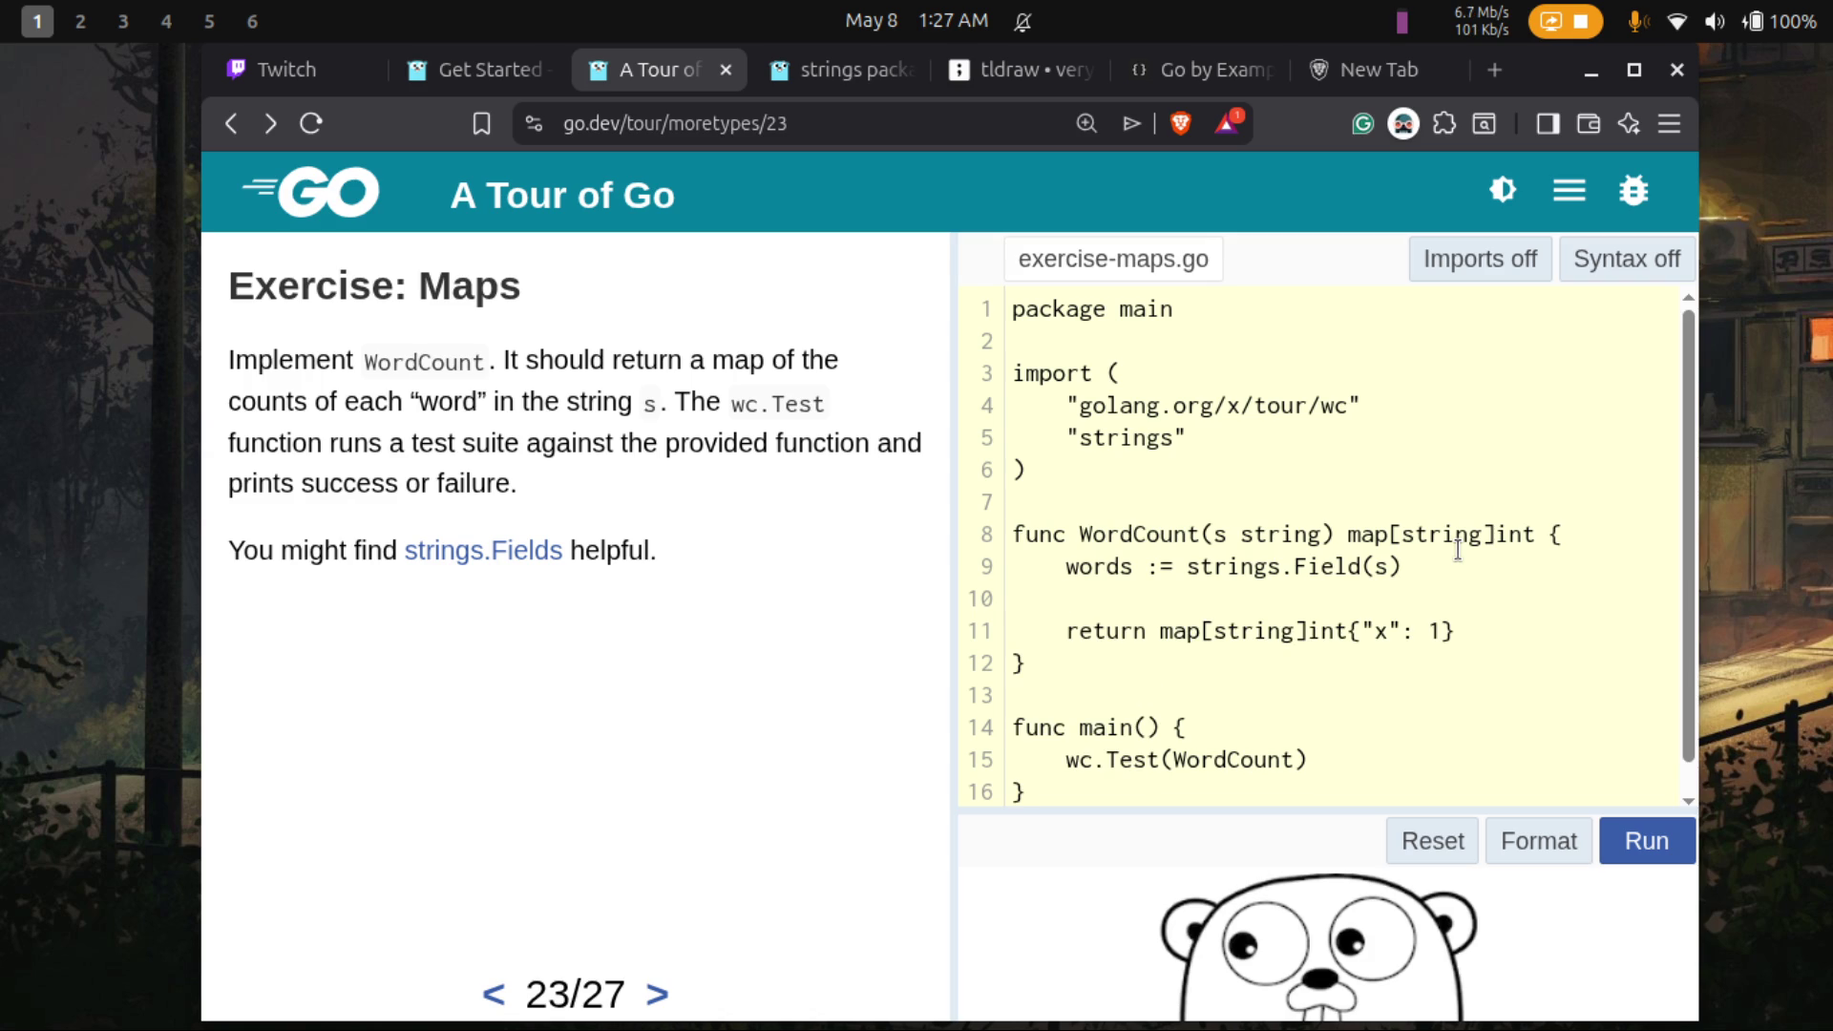
pyautogui.write('for')
pyautogui.write('range')
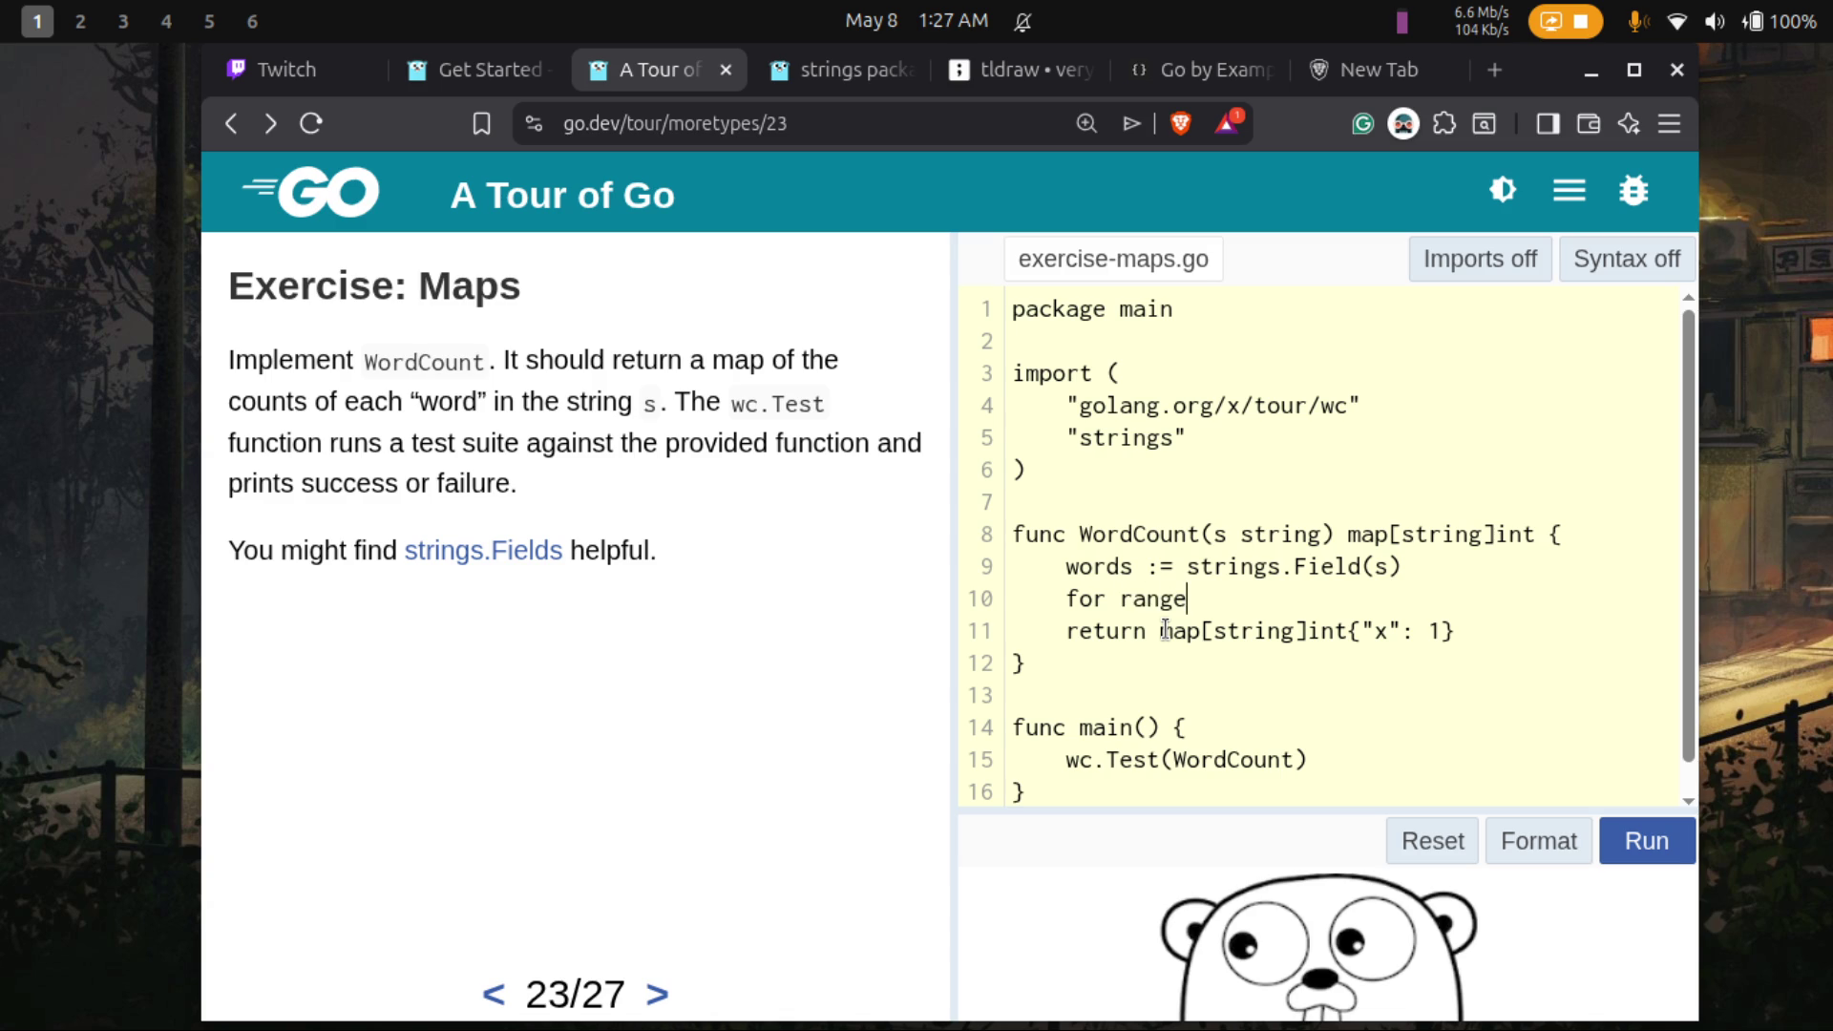
pyautogui.press('BackSpace')
pyautogui.press('BackSpace')
pyautogui.press('BackSpace')
pyautogui.write('i,')
pyautogui.write(' vale')
pyautogui.press('BackSpace')
pyautogui.press('BackSpace')
pyautogui.write('lue :')
pyautogui.write('= range')
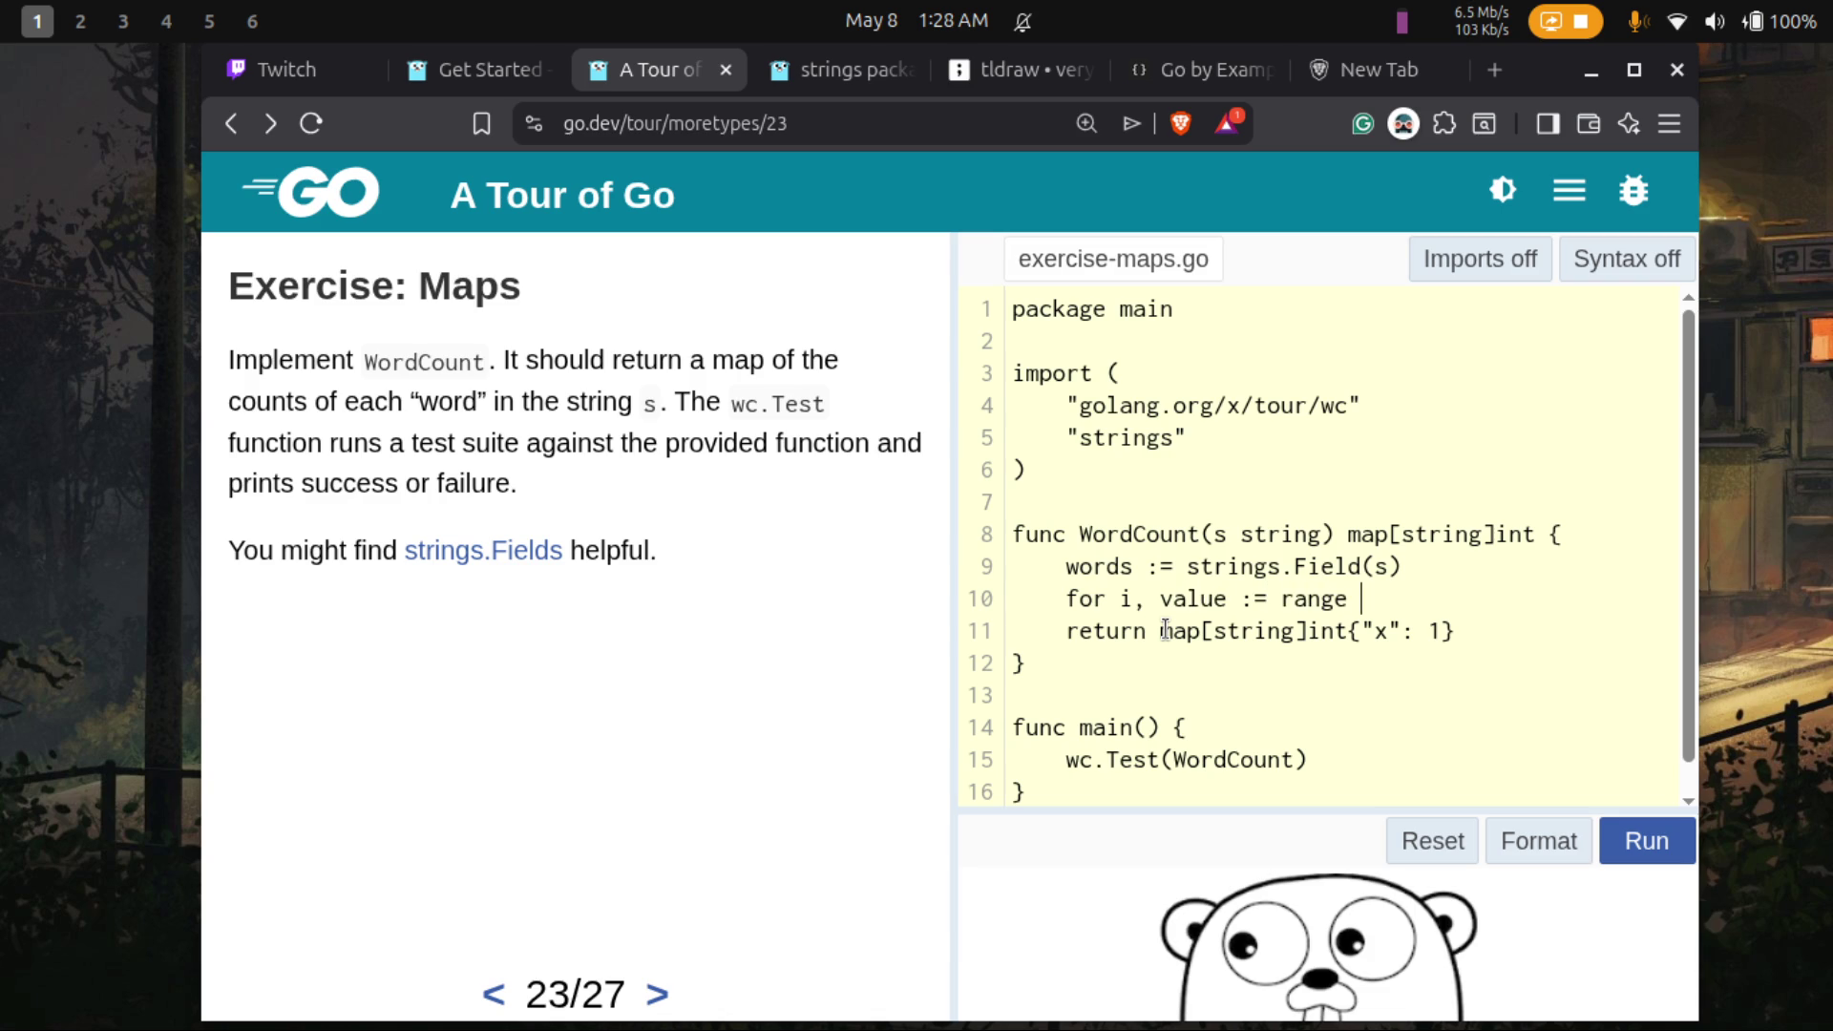
pyautogui.write(' words {')
# - Close the loop with } and open a blank line inside its body
pyautogui.press('Return')
pyautogui.write('}')
pyautogui.press('Return')
pyautogui.press('Up')
pyautogui.press('Return')
pyautogui.press('Up')
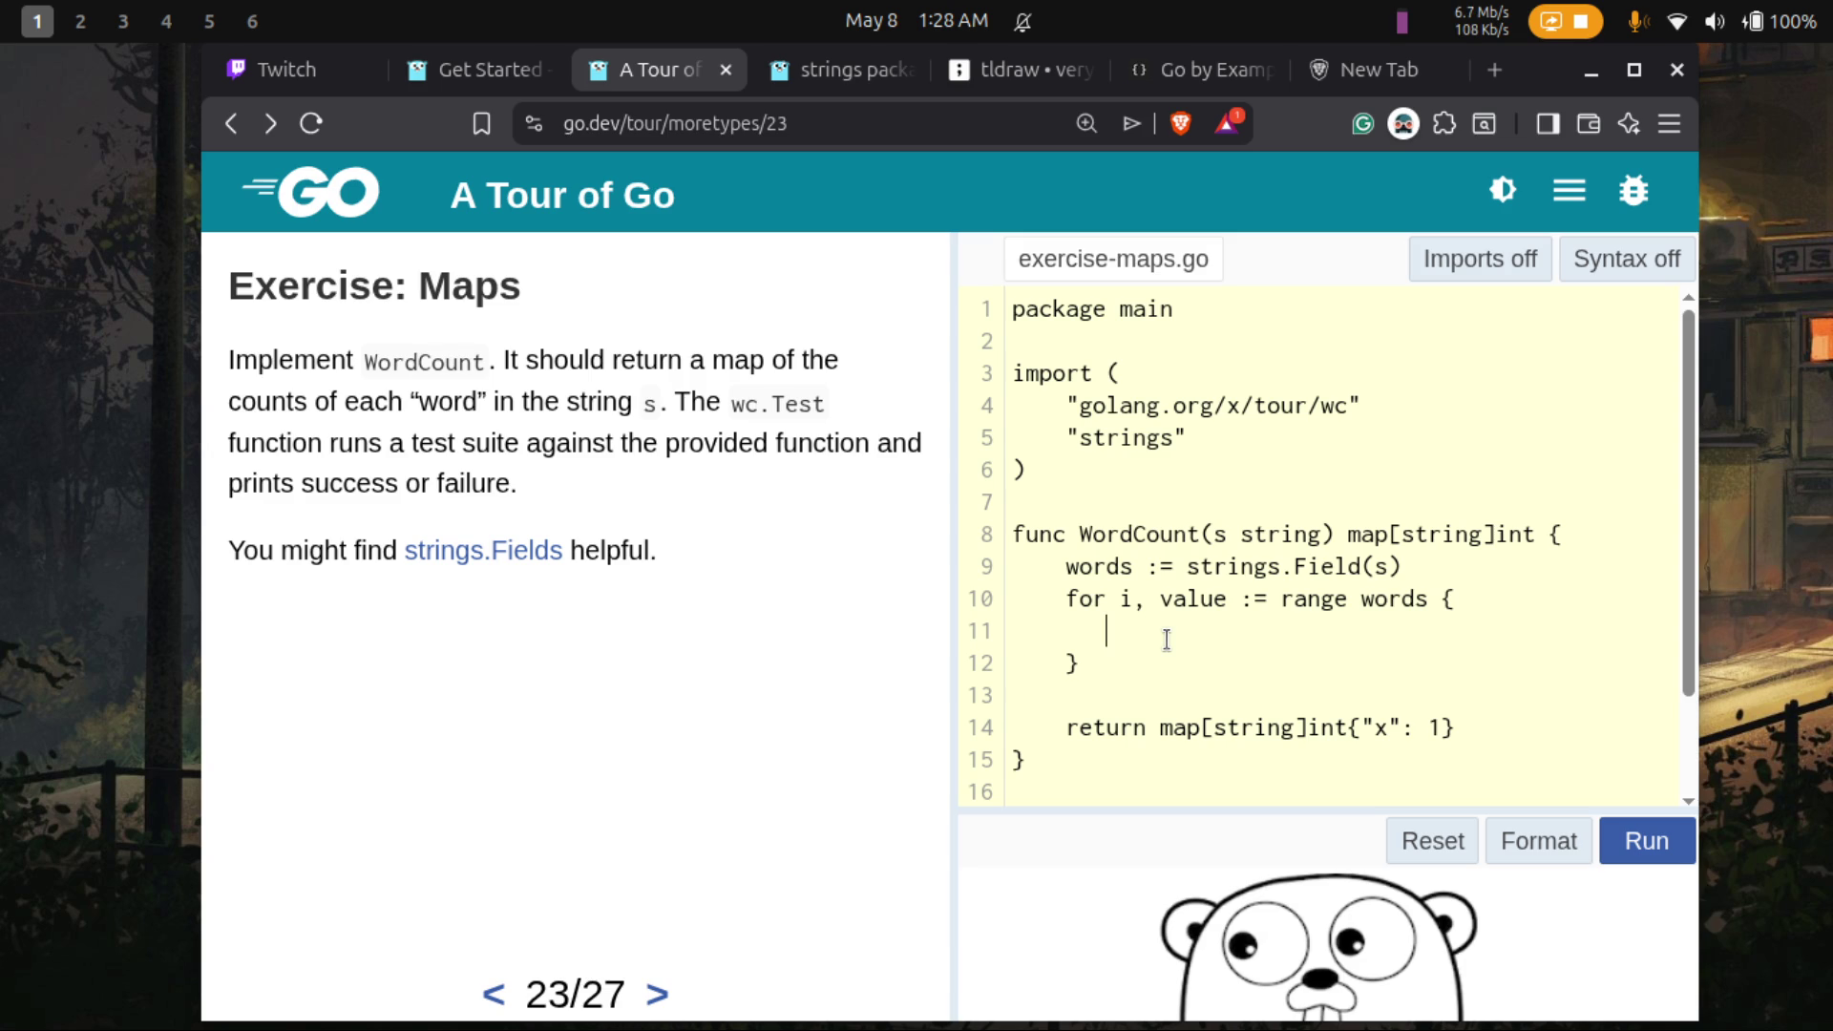
# - Highlight words, value and i in the loop header to explain them, then bring up the Neovim terminal
pyautogui.doubleClick(1105, 567)
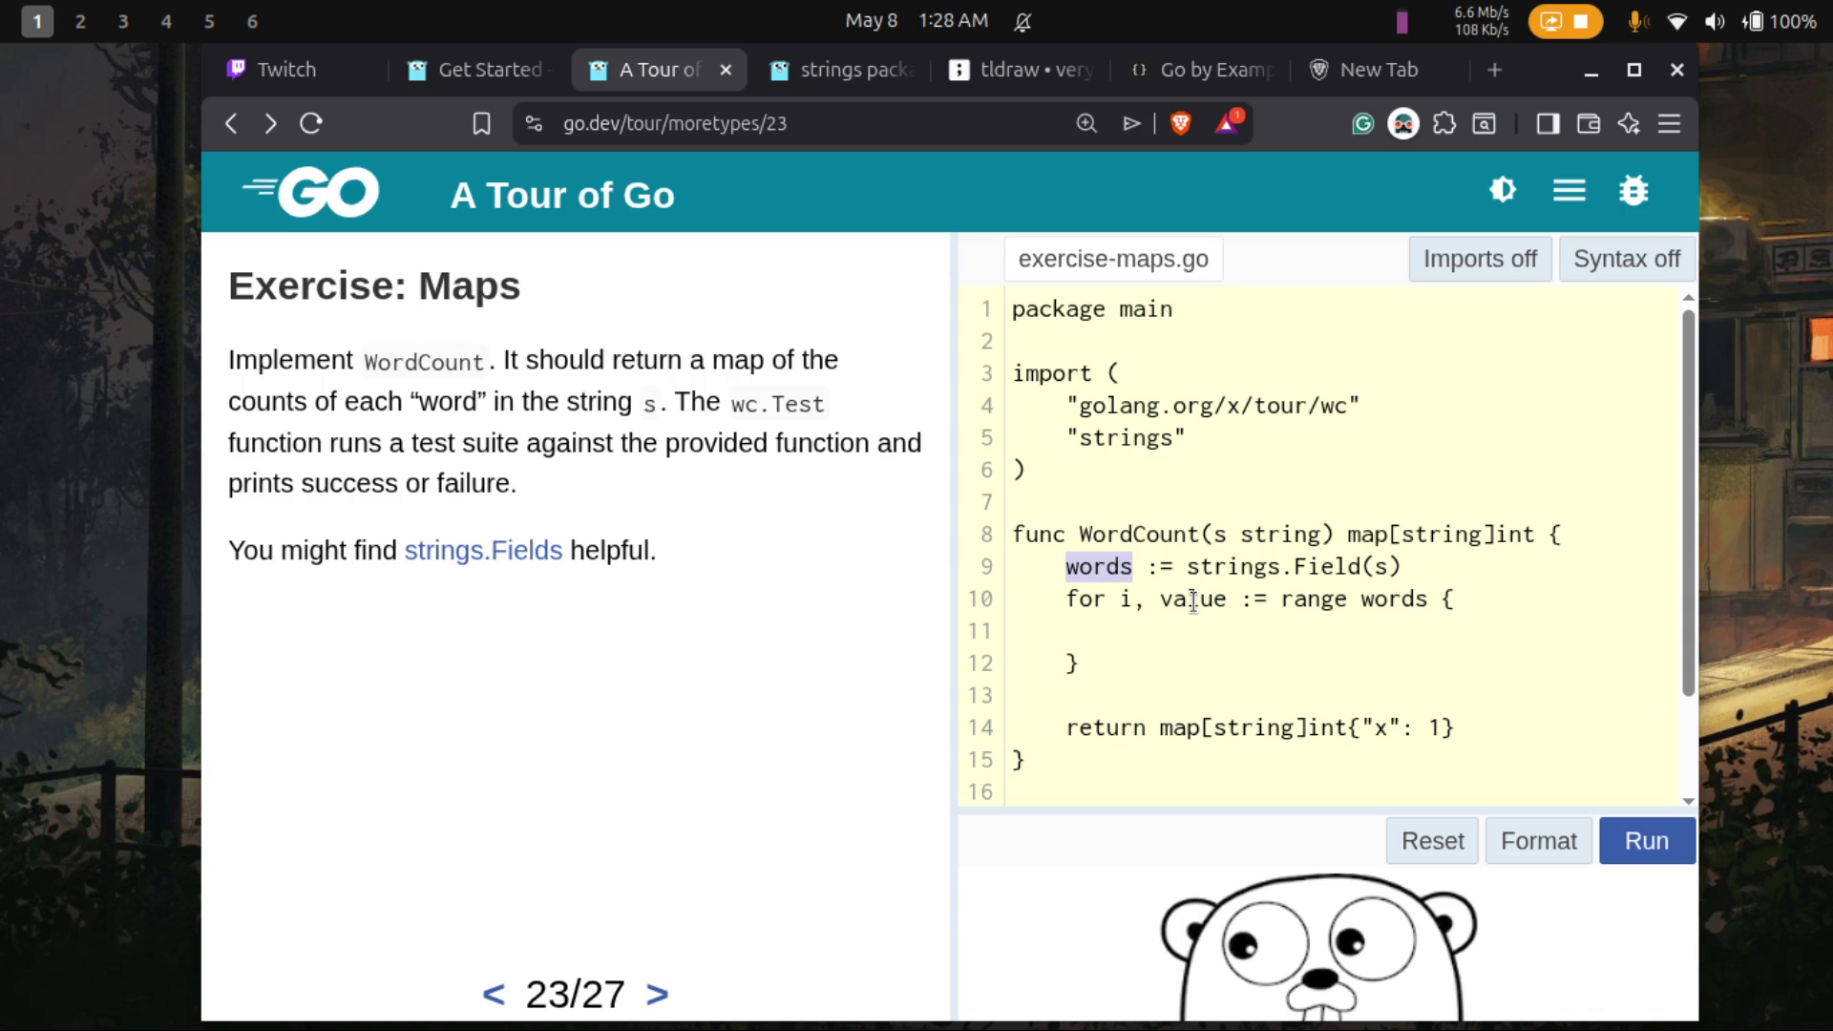
pyautogui.doubleClick(1192, 599)
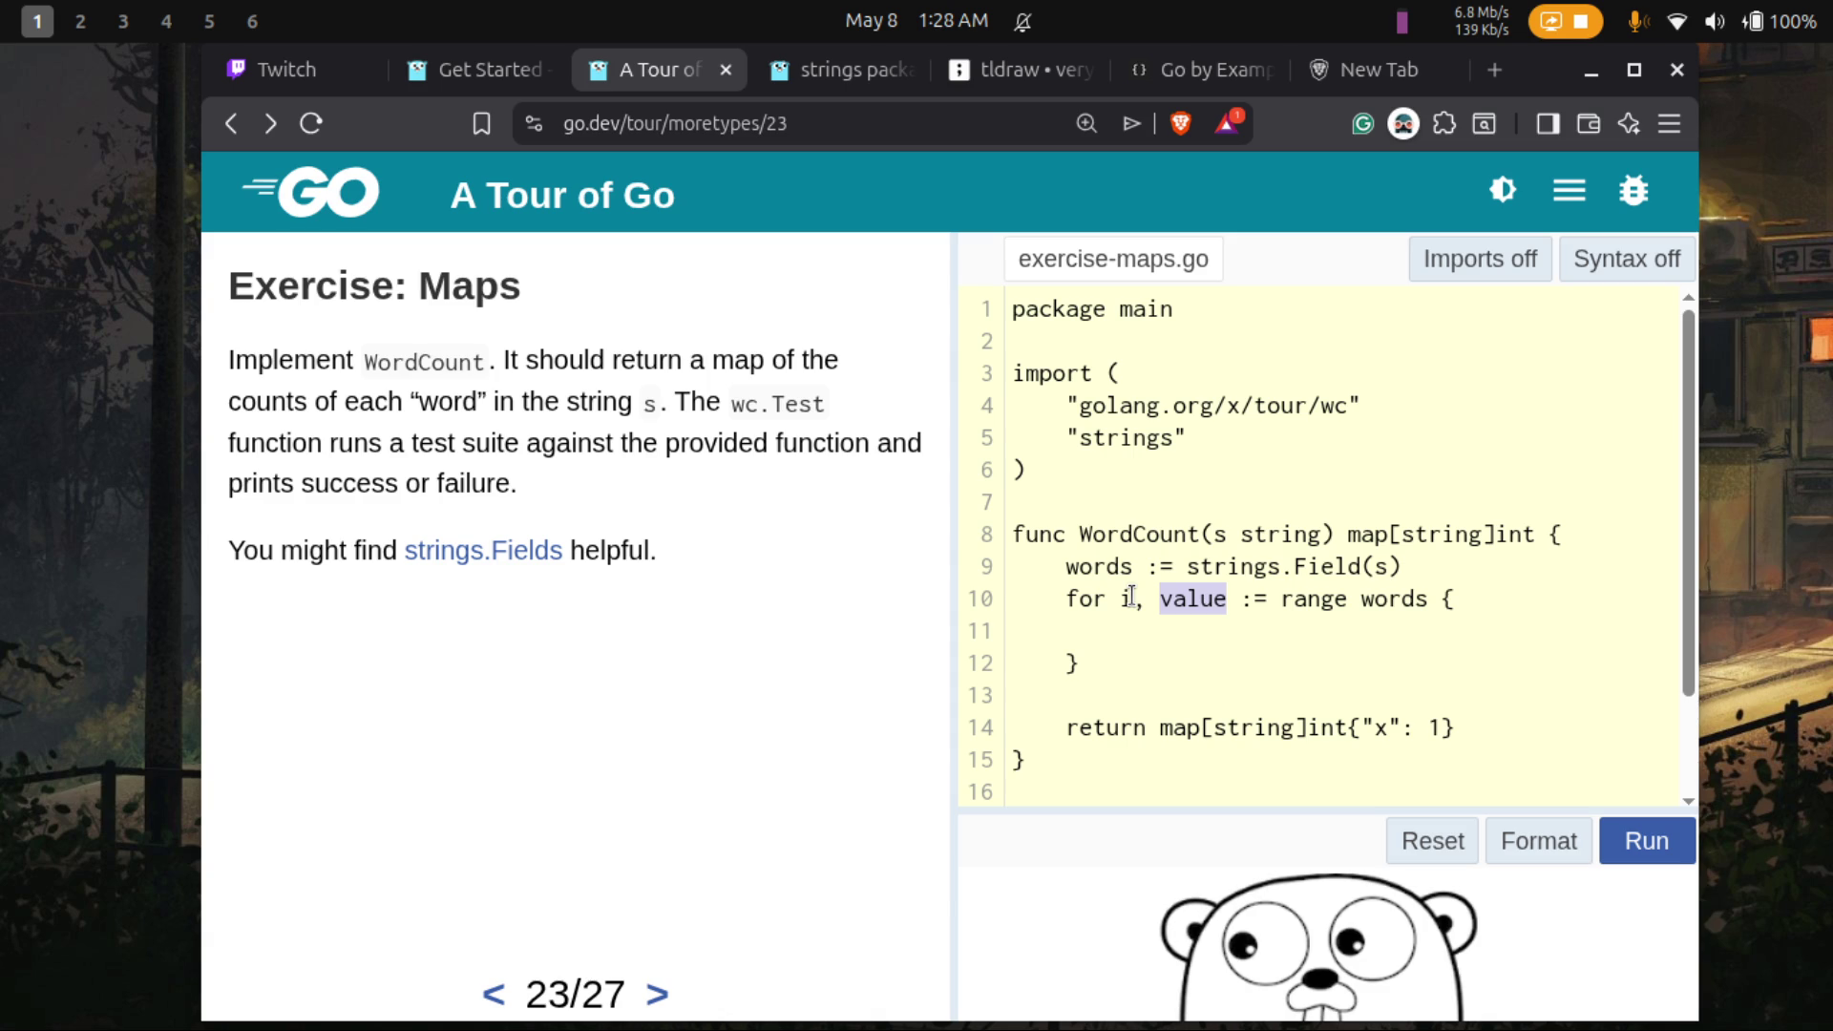
pyautogui.click(1185, 592)
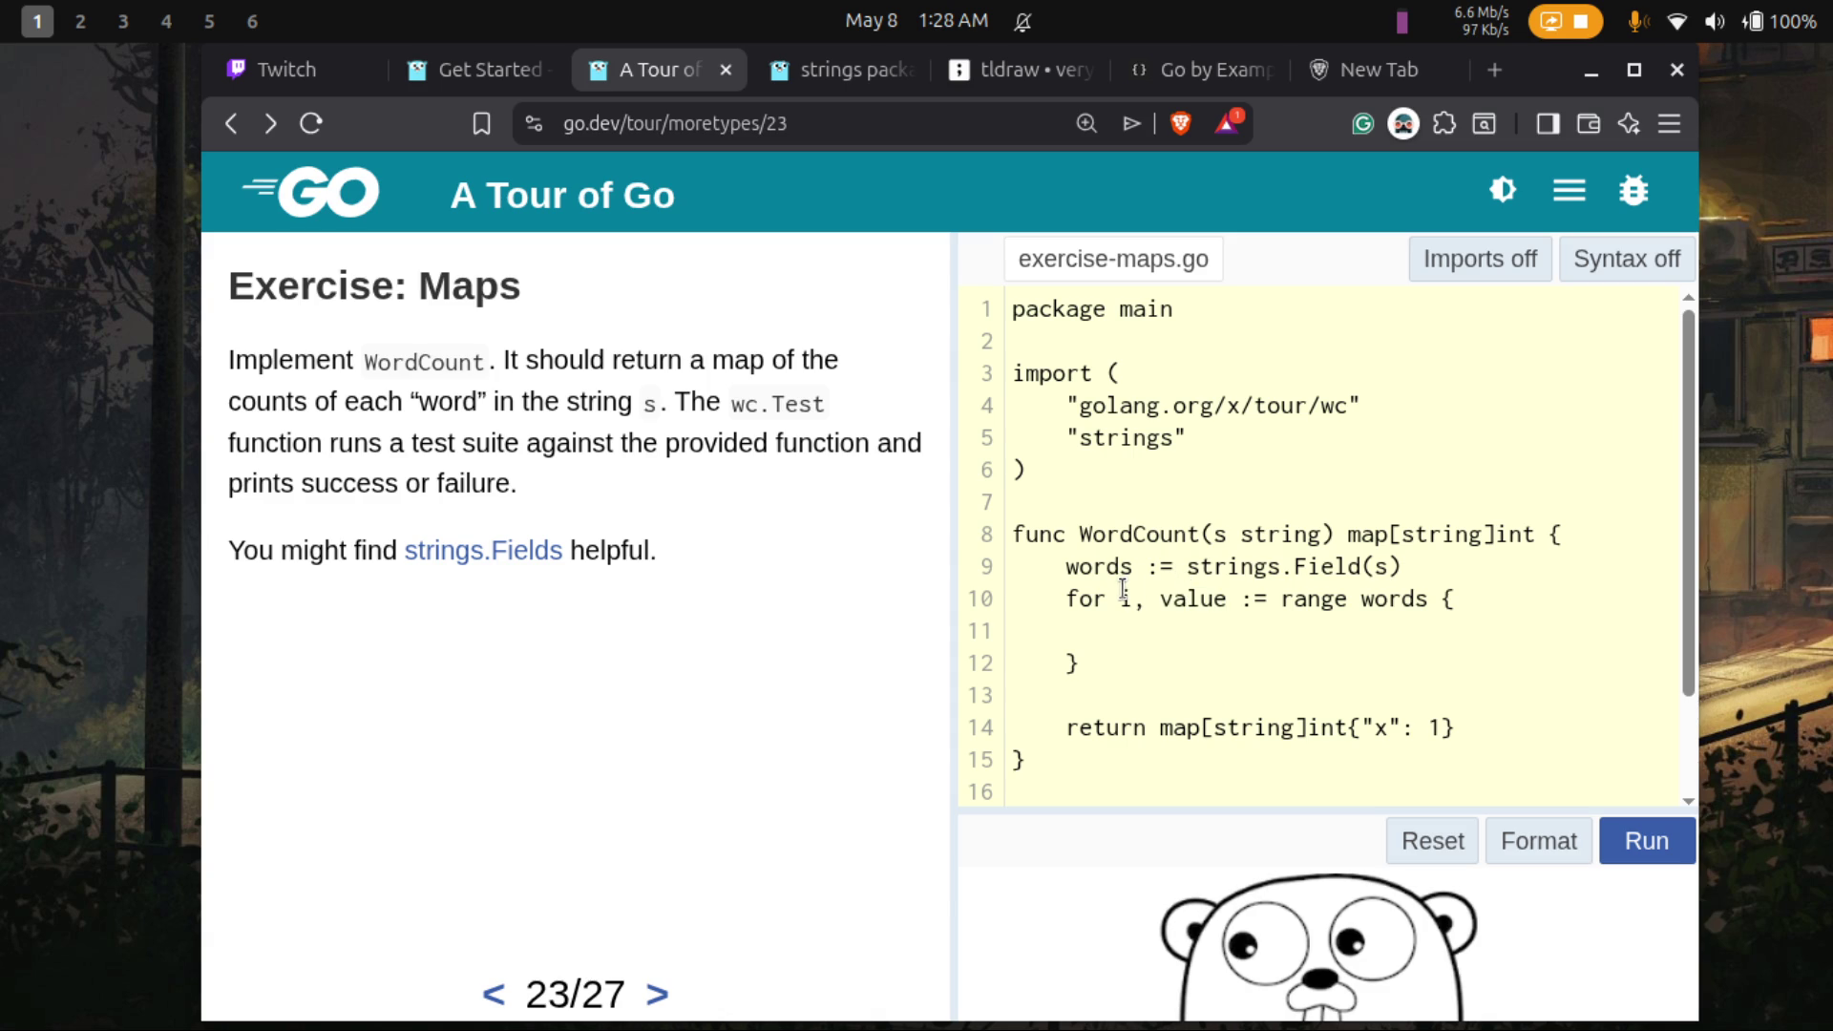
pyautogui.click(1122, 594)
pyautogui.press('super+s')
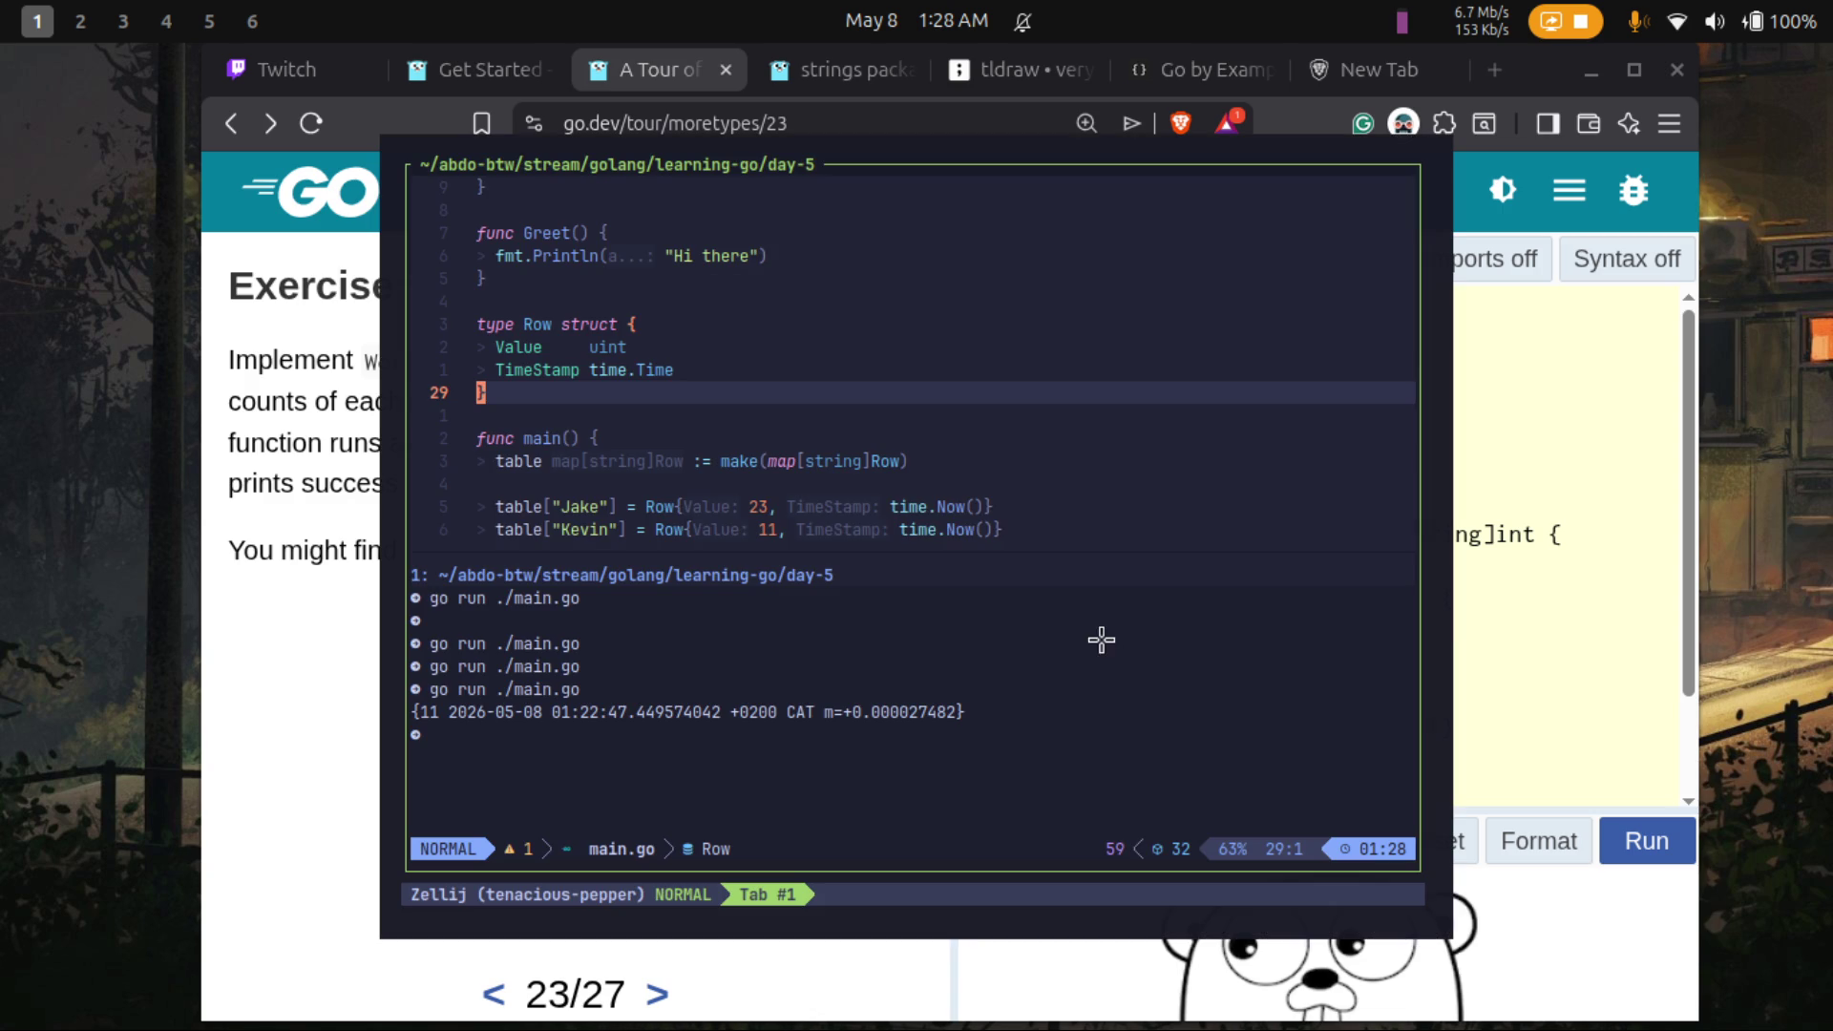
# - Hide the terminal split and open new lines below the if block near the end of main
pyautogui.click(1110, 410)
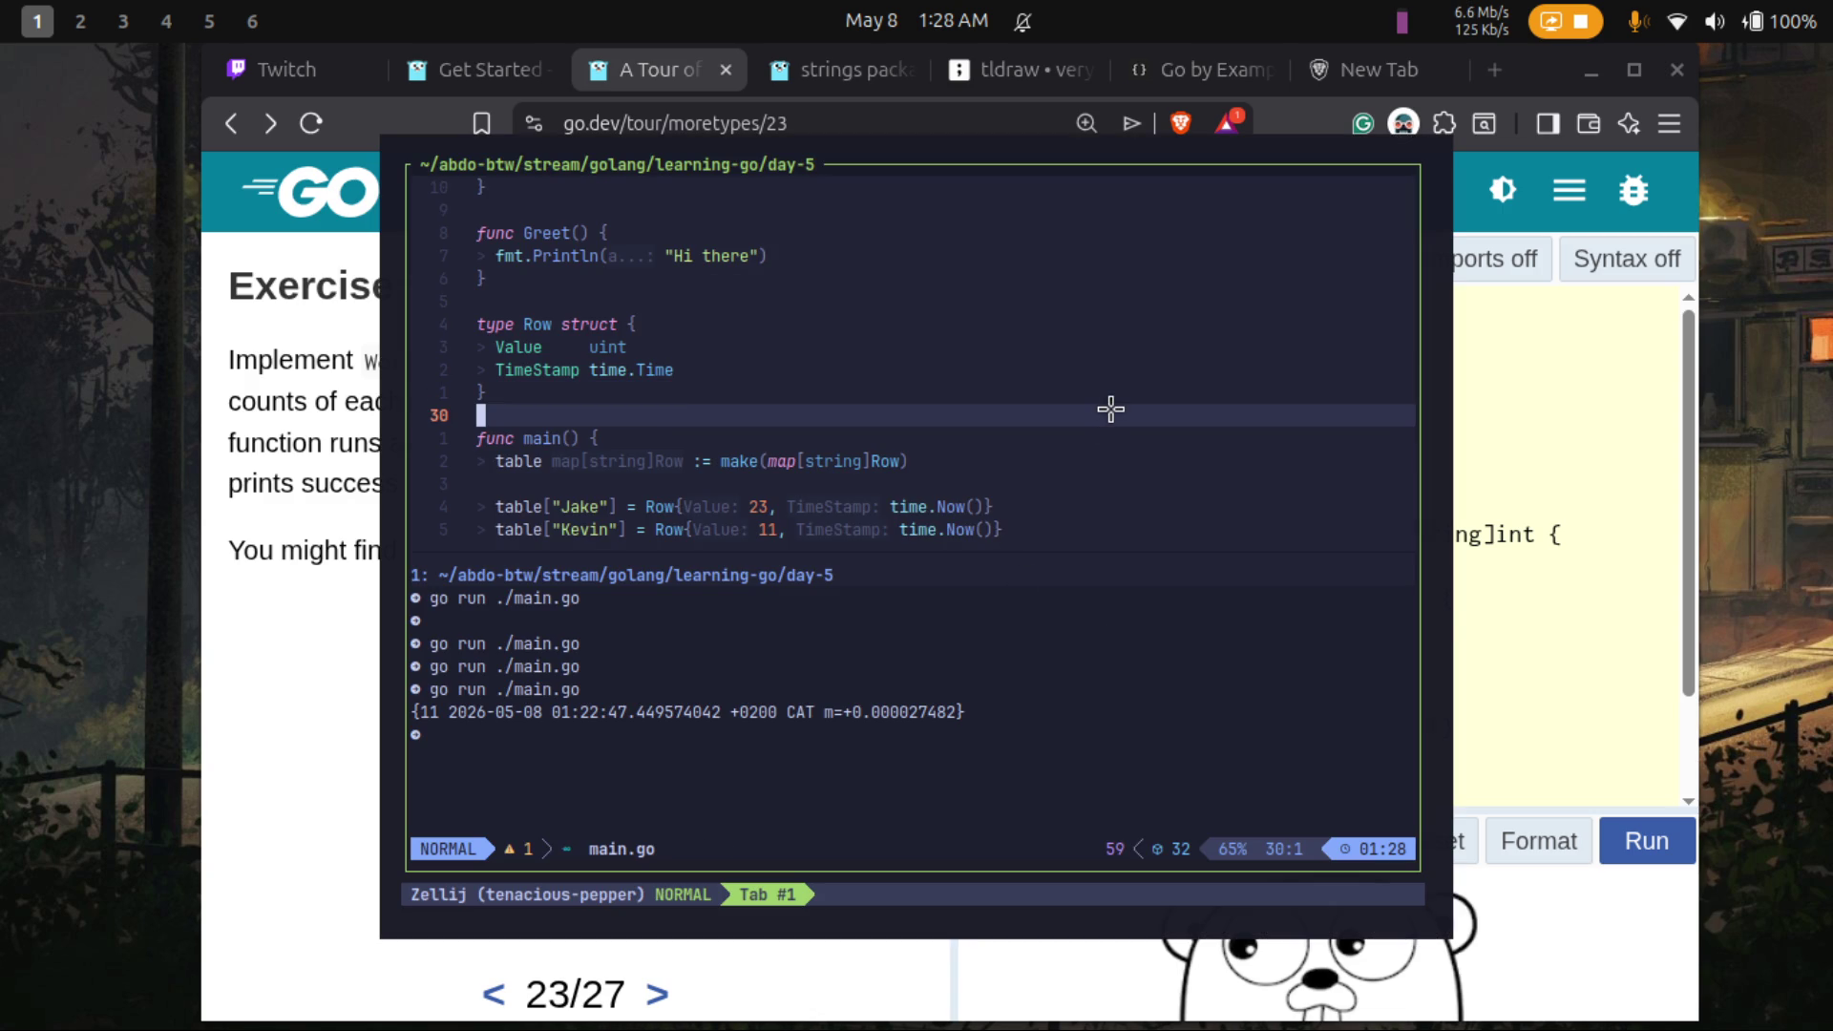
pyautogui.hotkey('ctrl', '/')
pyautogui.press('j')
pyautogui.press('1')
pyautogui.press('1')
pyautogui.press('j')
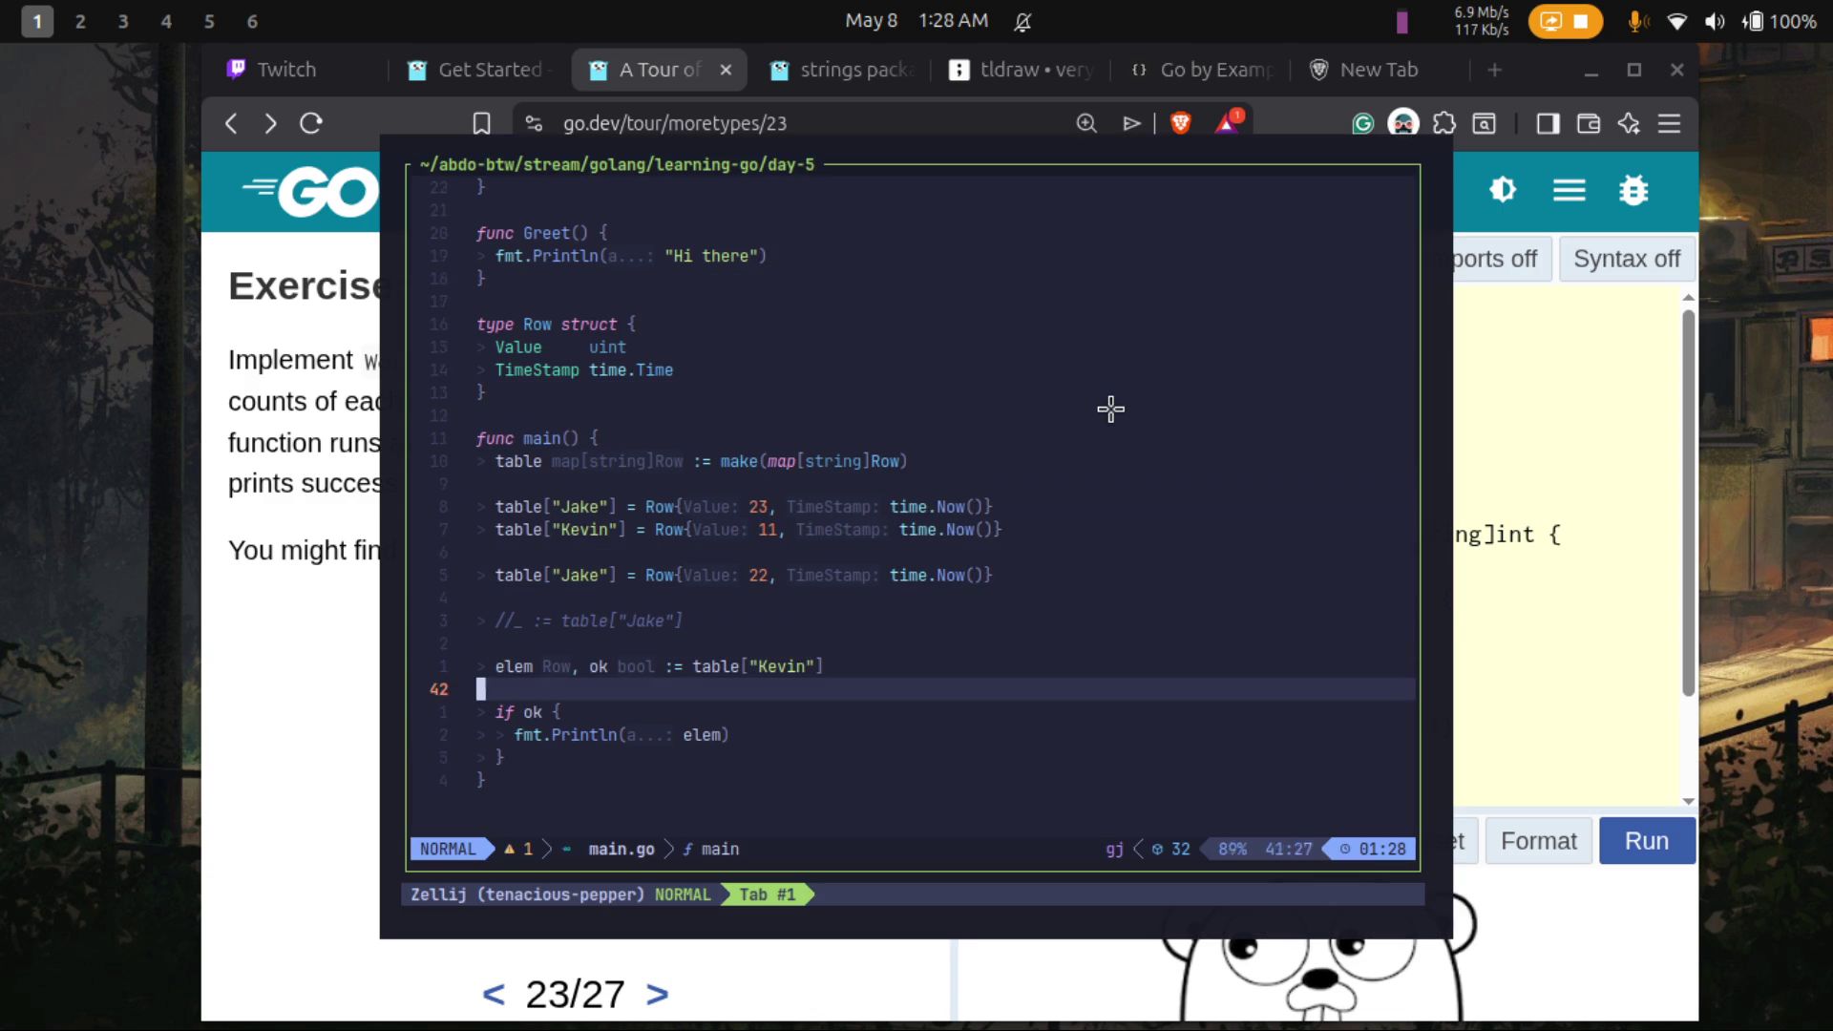
pyautogui.press('2')
pyautogui.press('j')
pyautogui.press('j')
pyautogui.press('i')
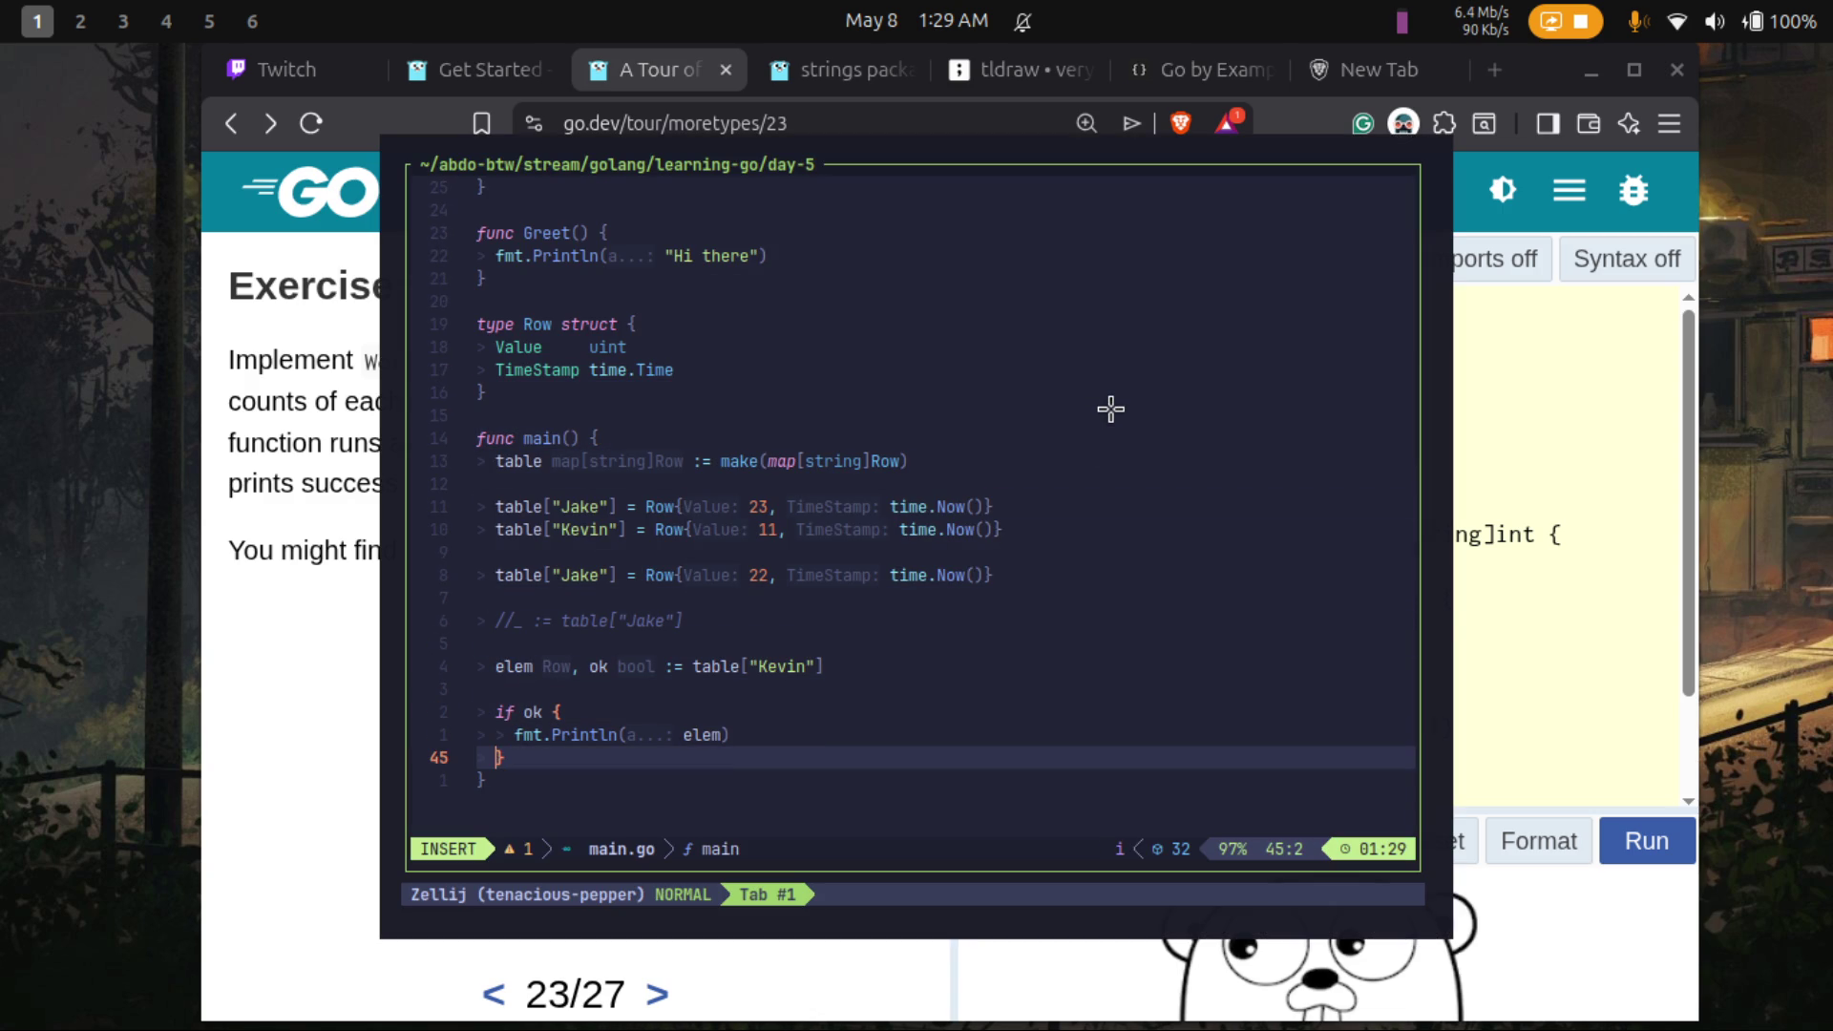
pyautogui.press('Return')
pyautogui.press('Return')
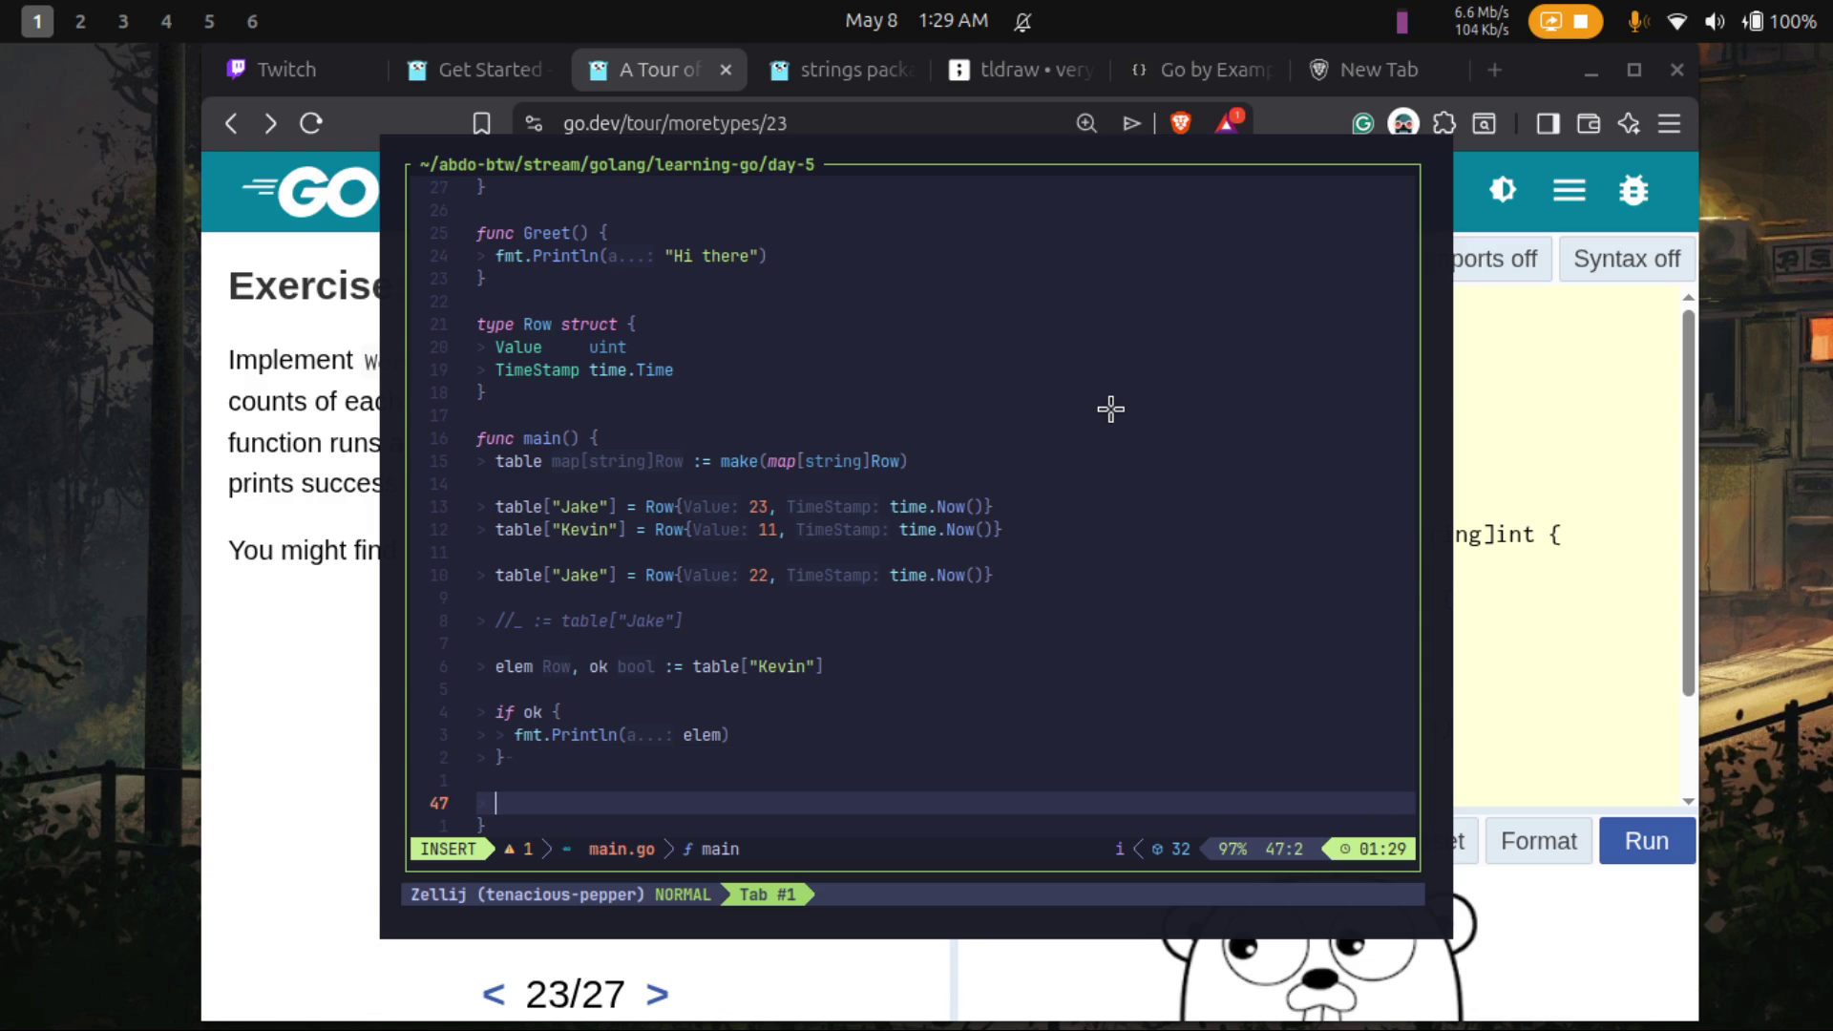
# - Add test := []int{1, 2, 4, 5} and a for i, v := range test loop with an empty body
pyautogui.write('test :=')
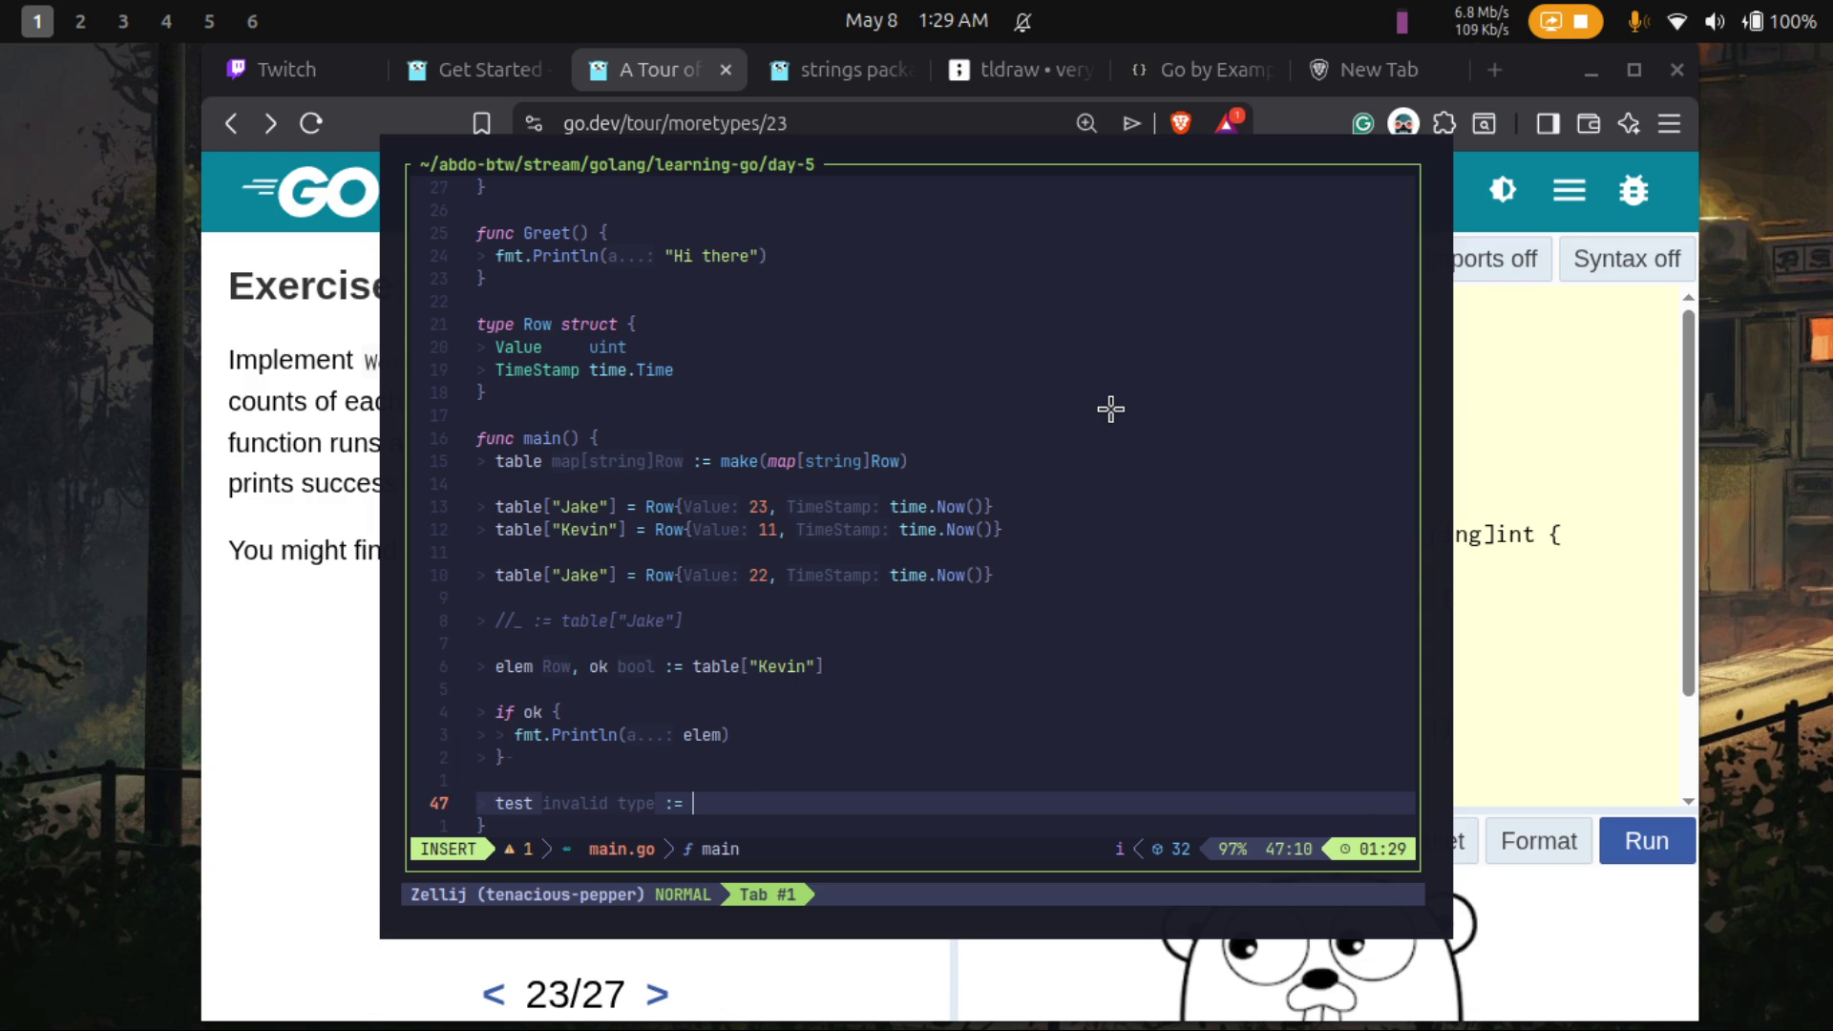
pyautogui.write(' []')
pyautogui.write('int')
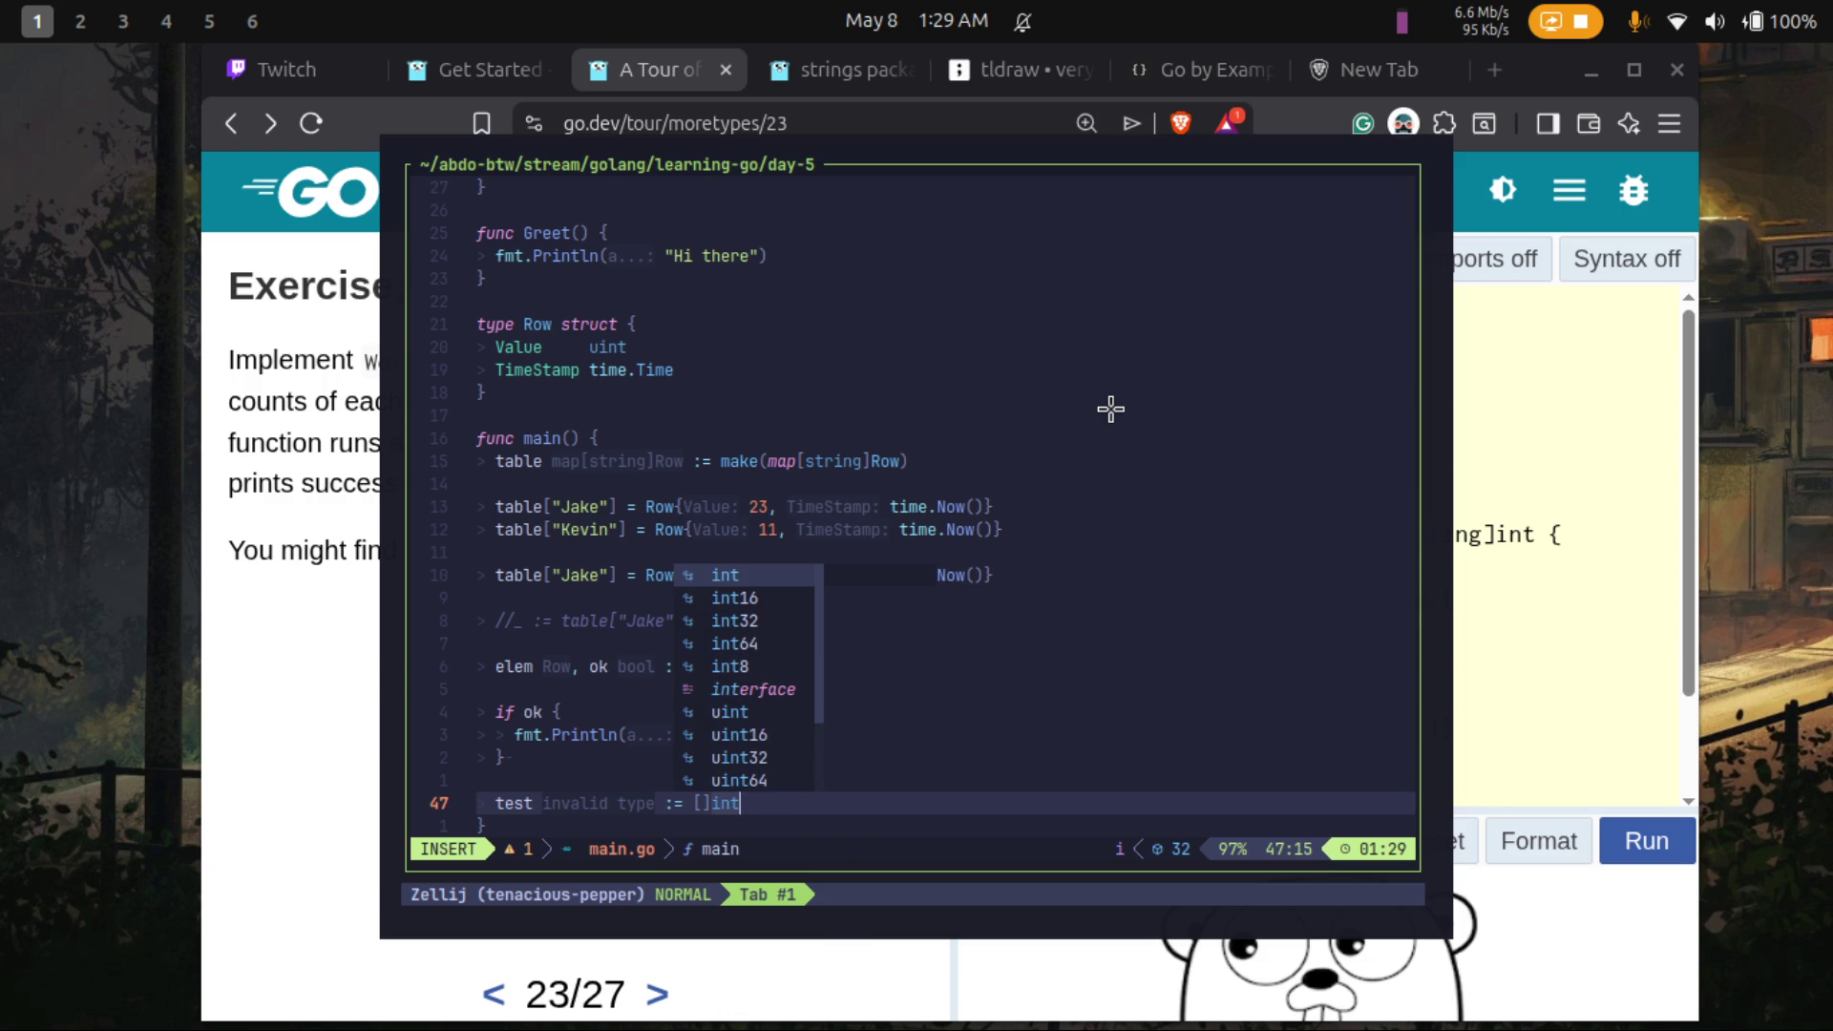
pyautogui.write('{1, ')
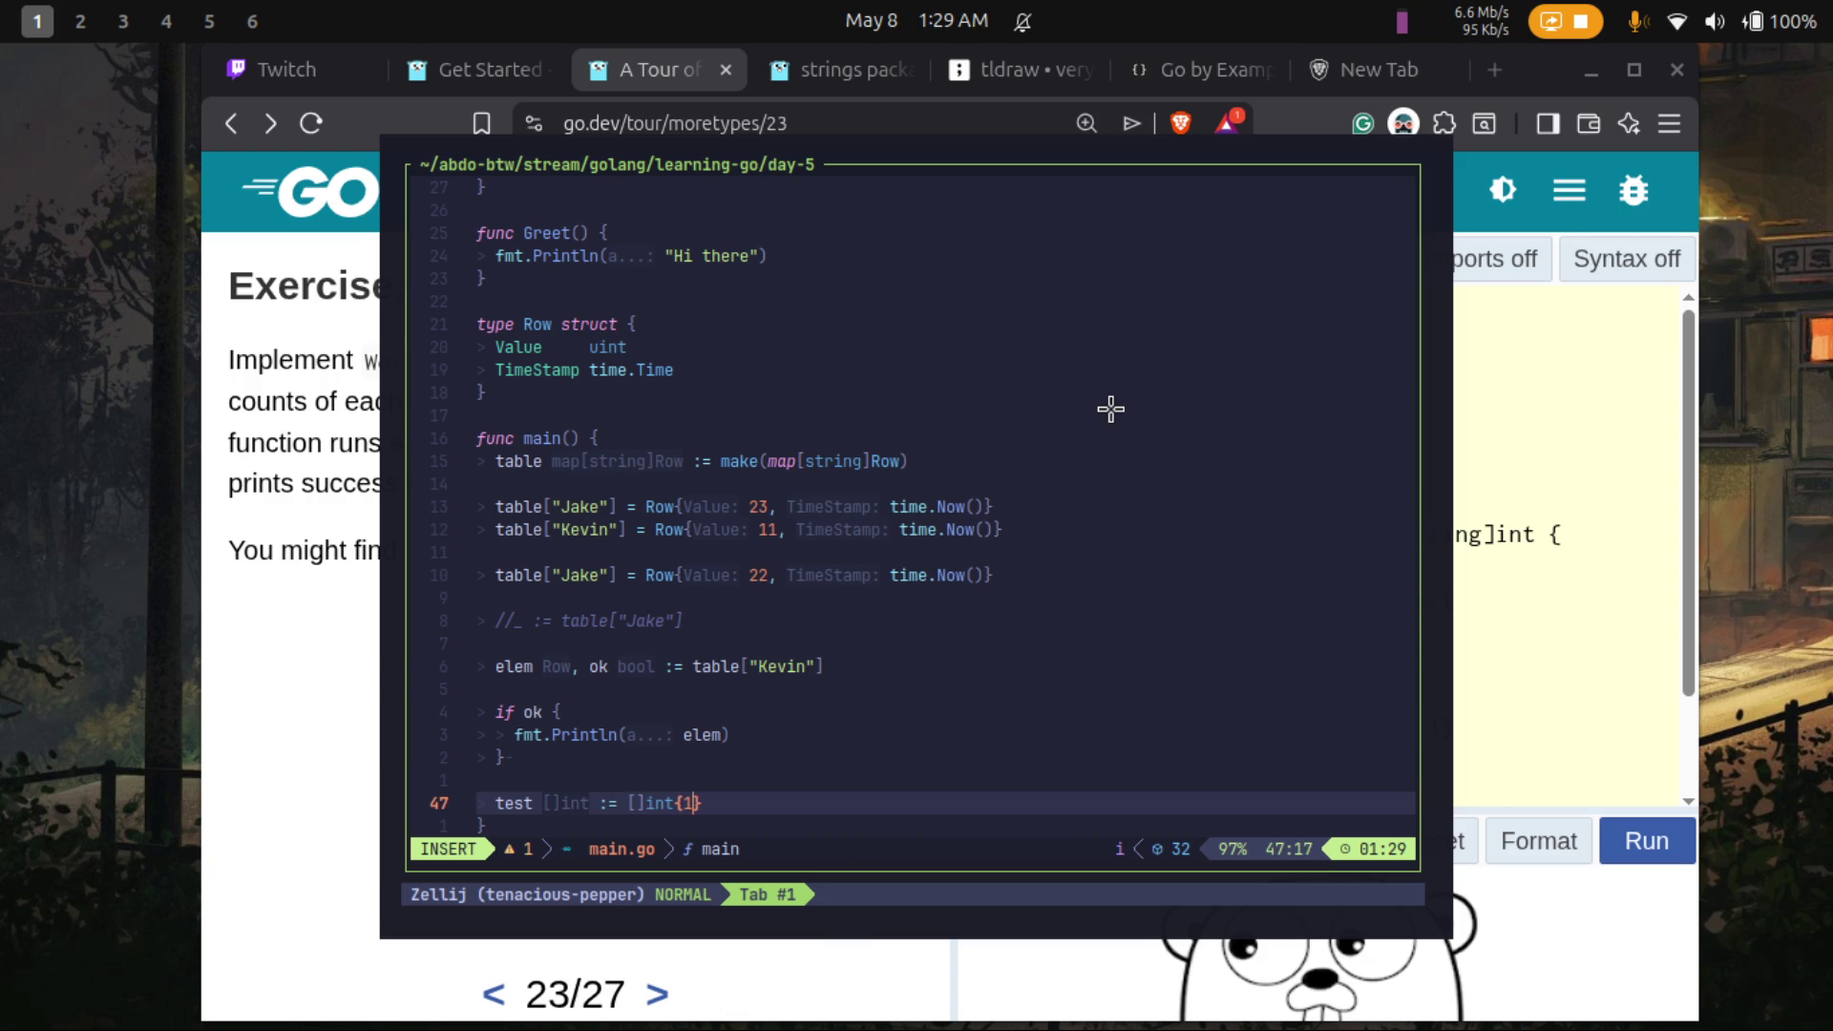
pyautogui.write('2, 4, 5')
pyautogui.press('Right')
pyautogui.press('Return')
pyautogui.press('Return')
pyautogui.write('for ')
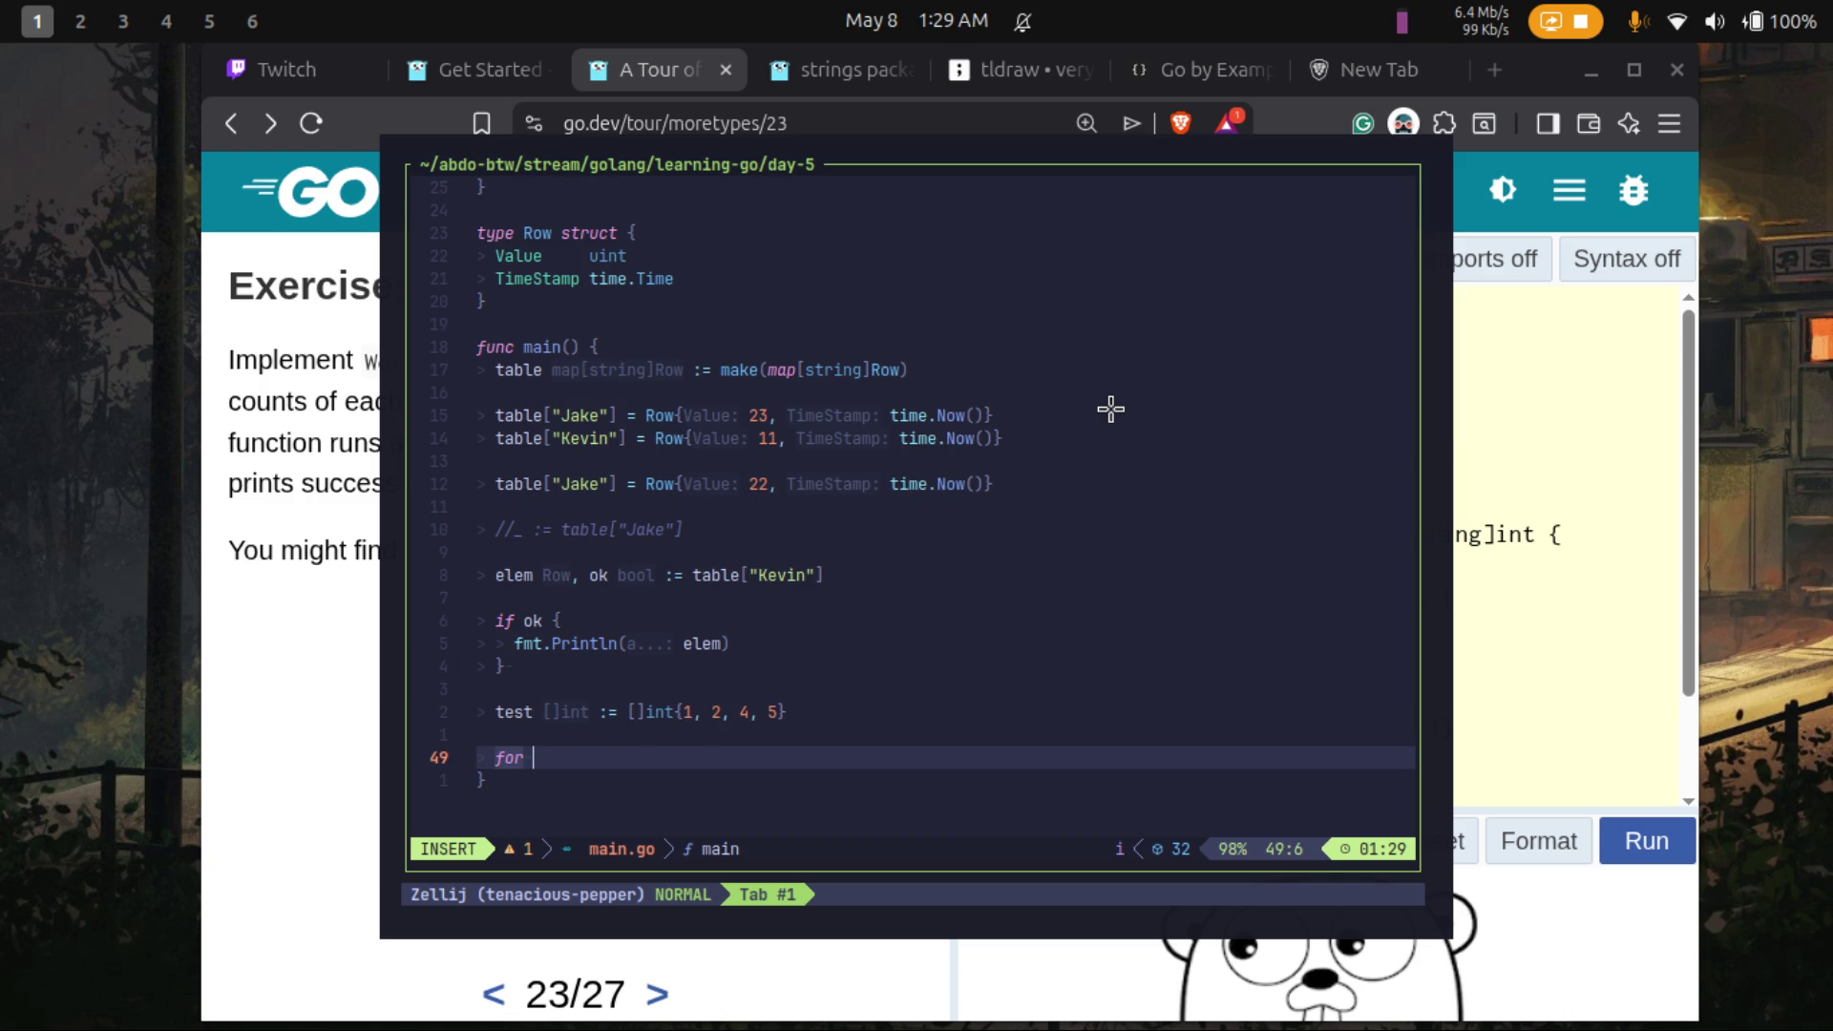
pyautogui.write('i')
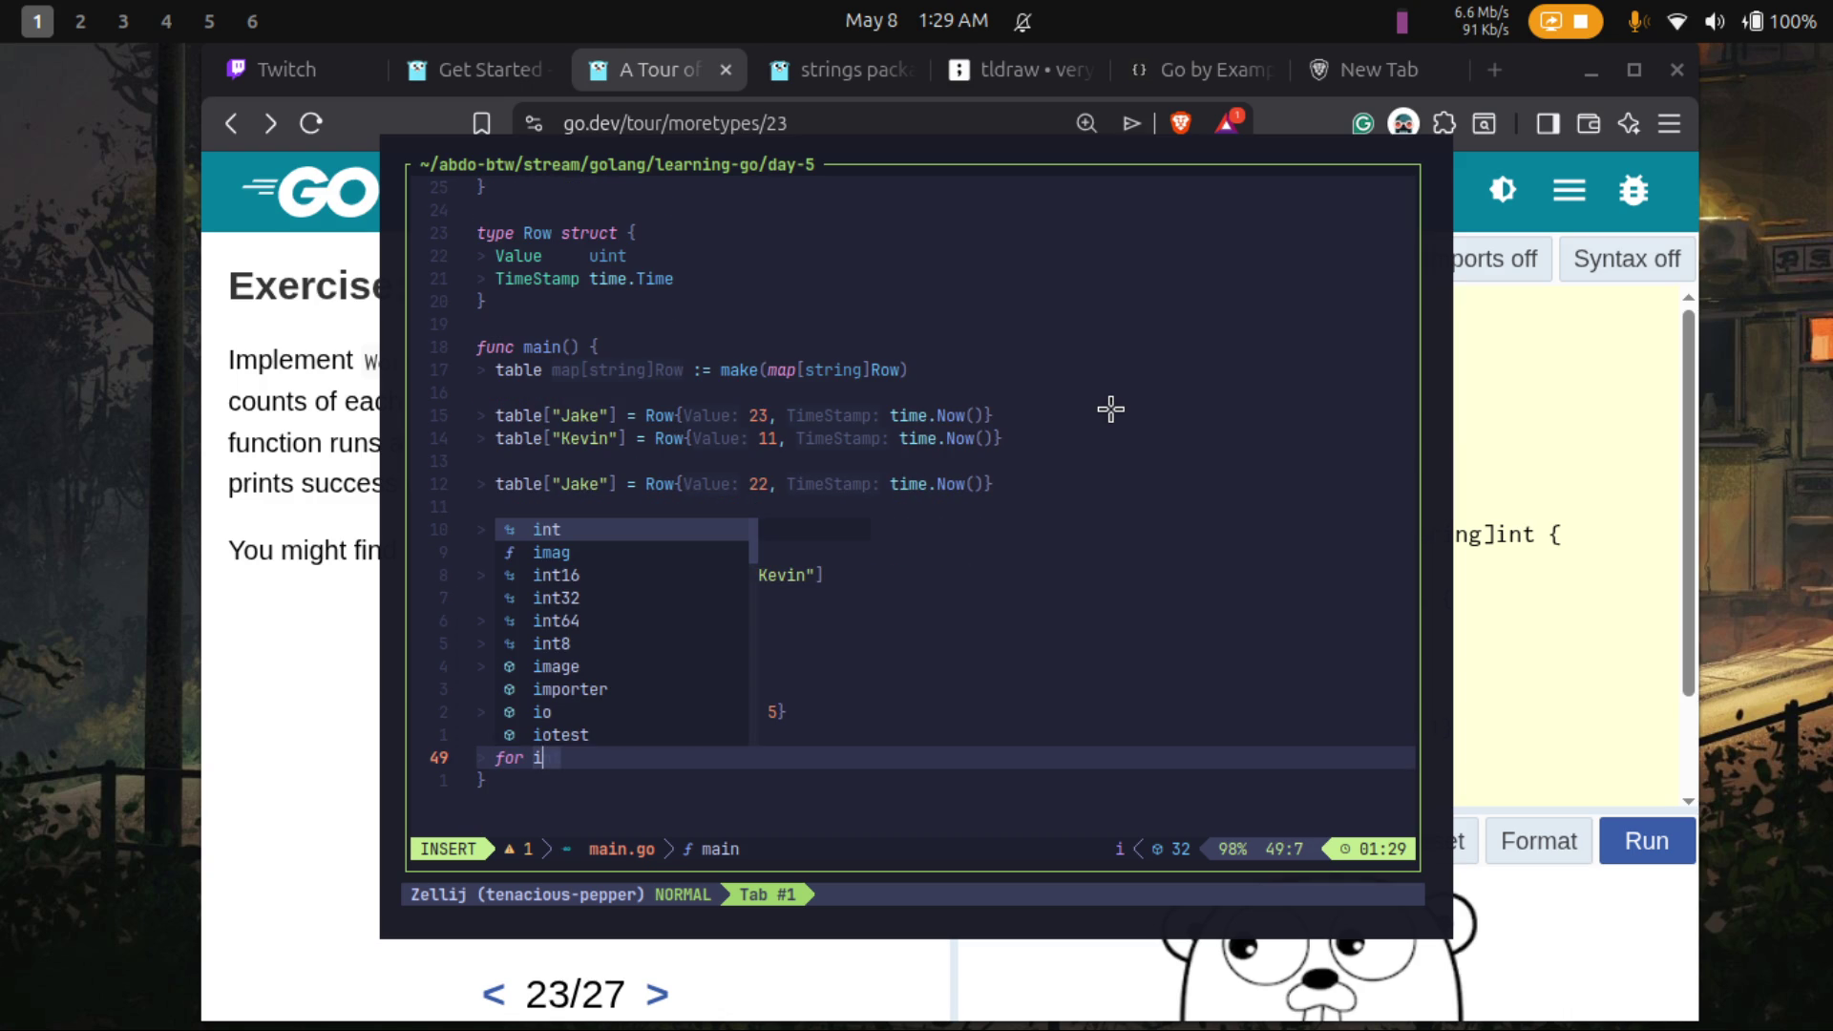
pyautogui.write(', v ')
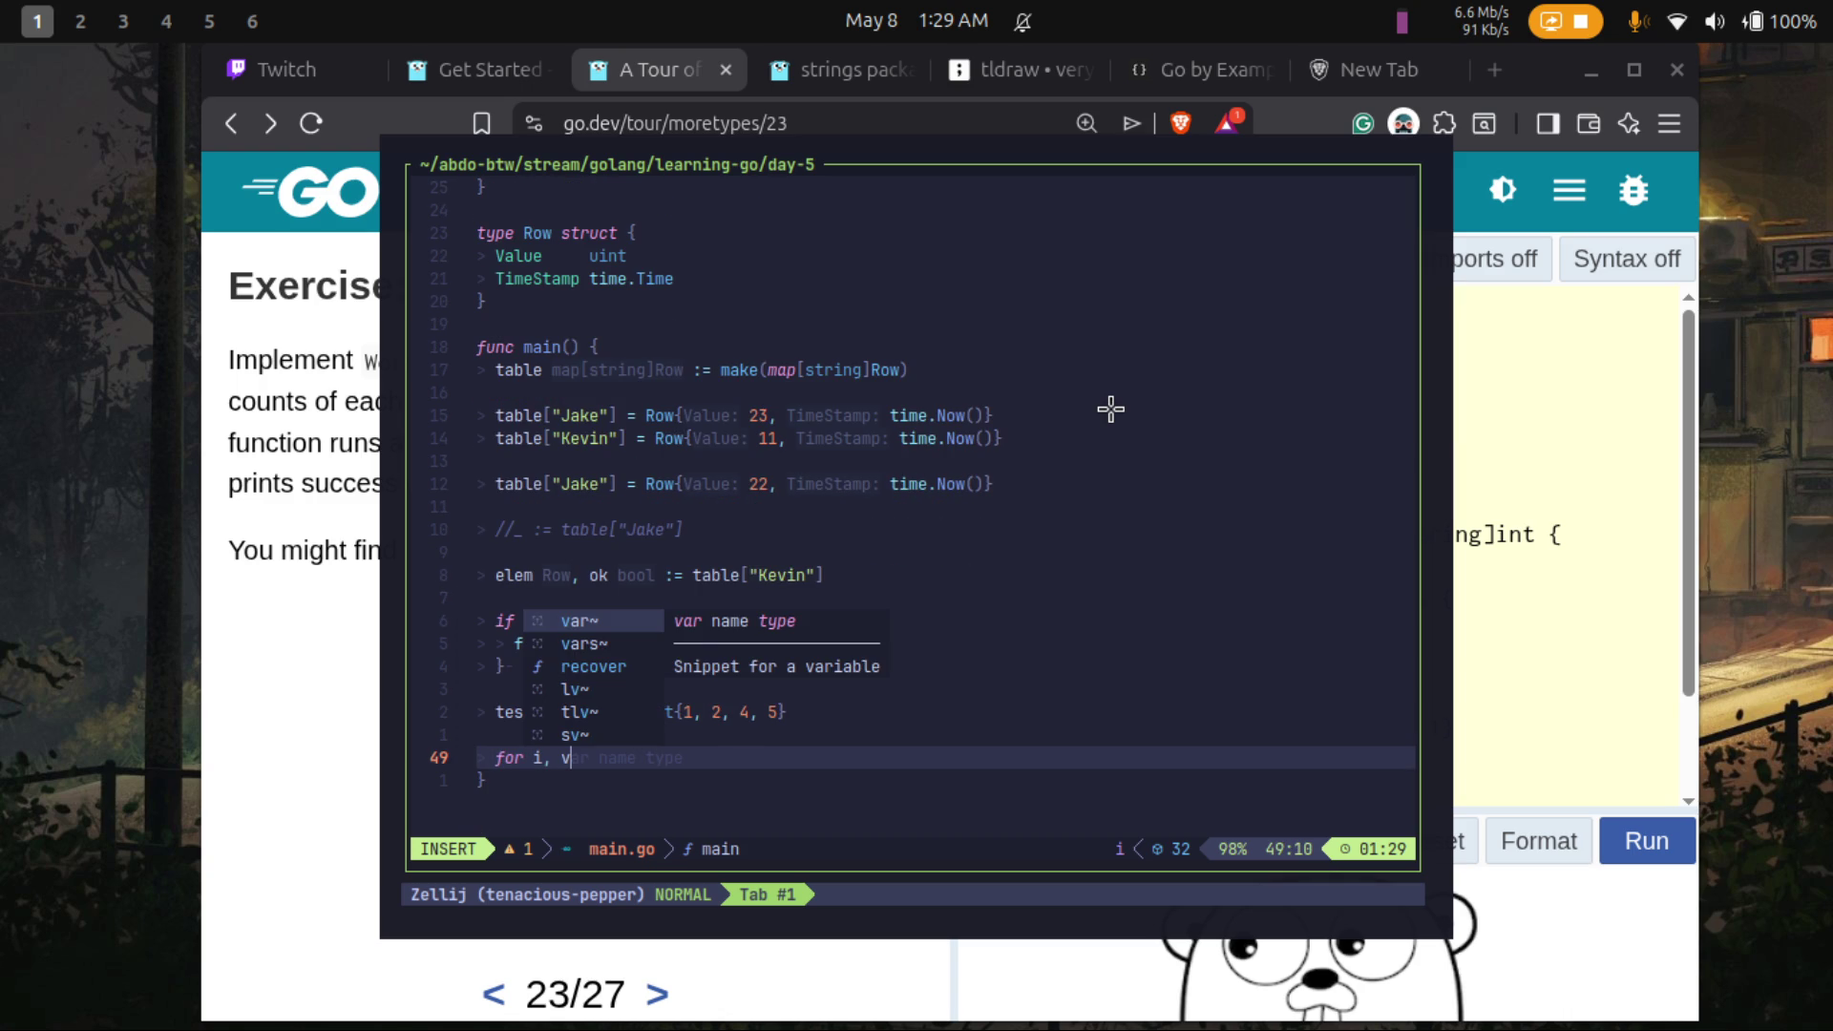
pyautogui.write(':= r')
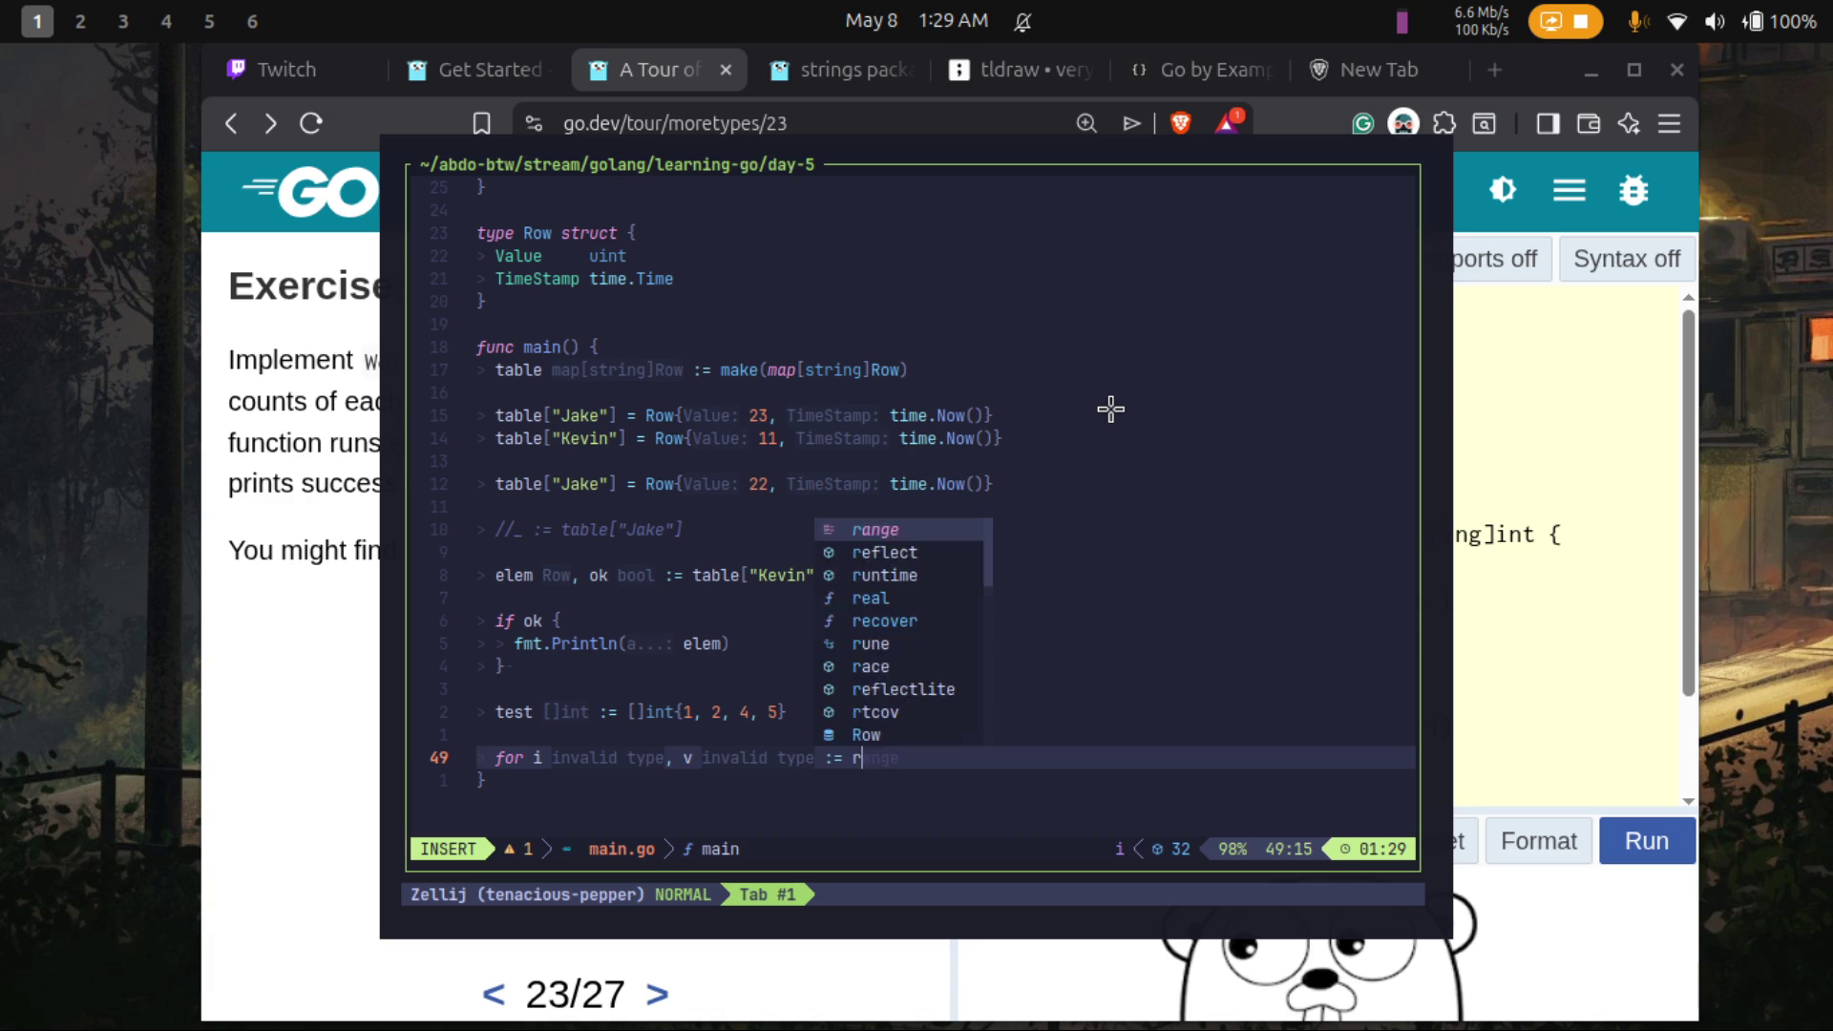
pyautogui.write('ange ')
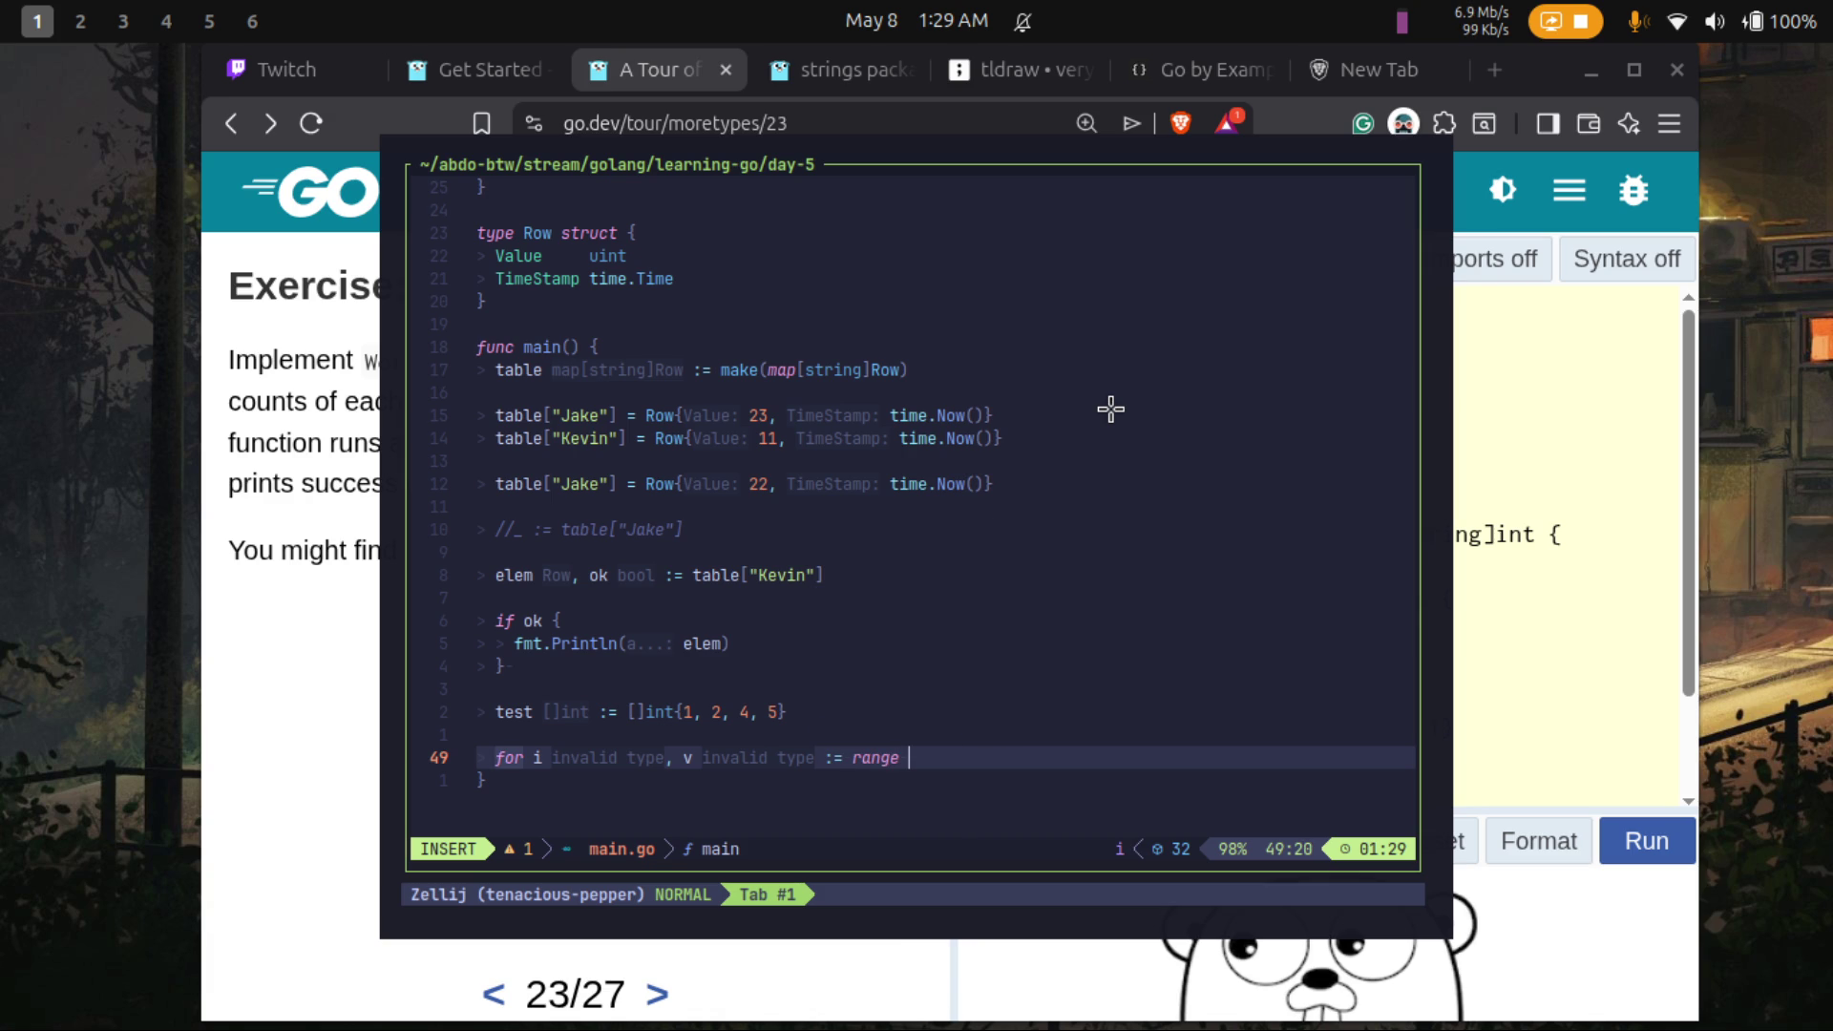
pyautogui.write('test')
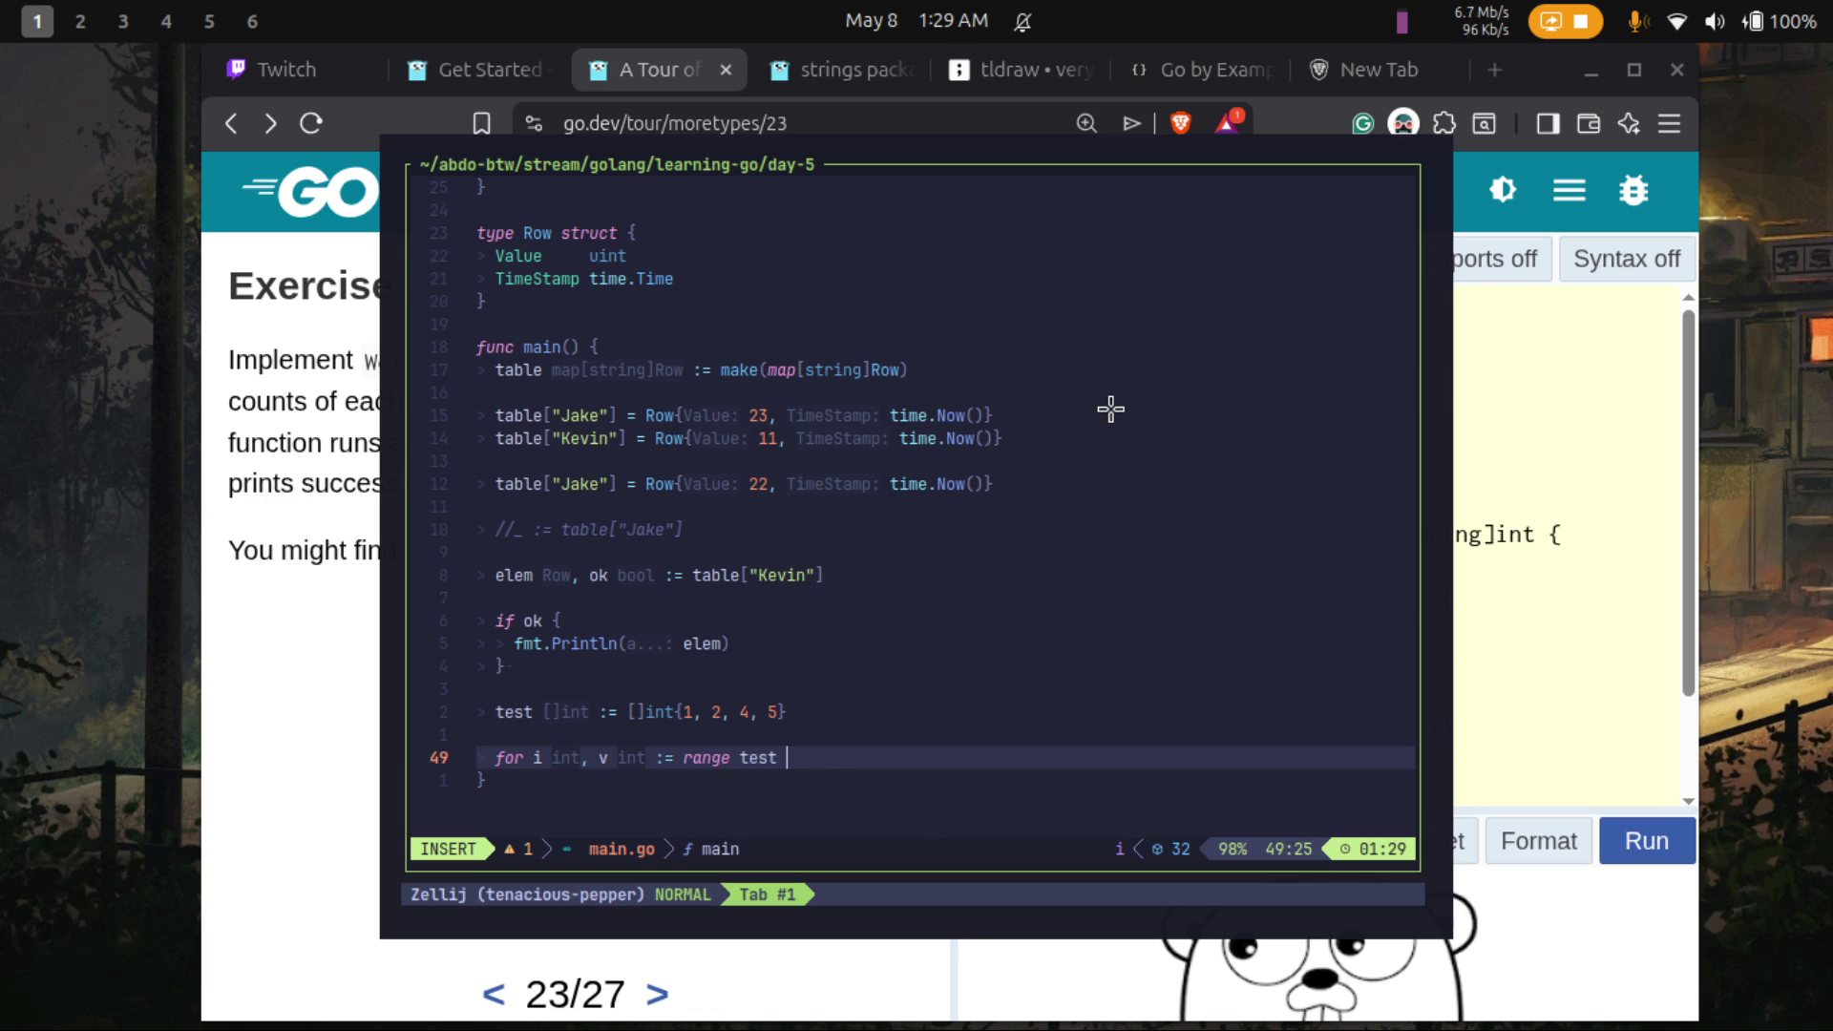
pyautogui.write(' {')
pyautogui.press('Return')
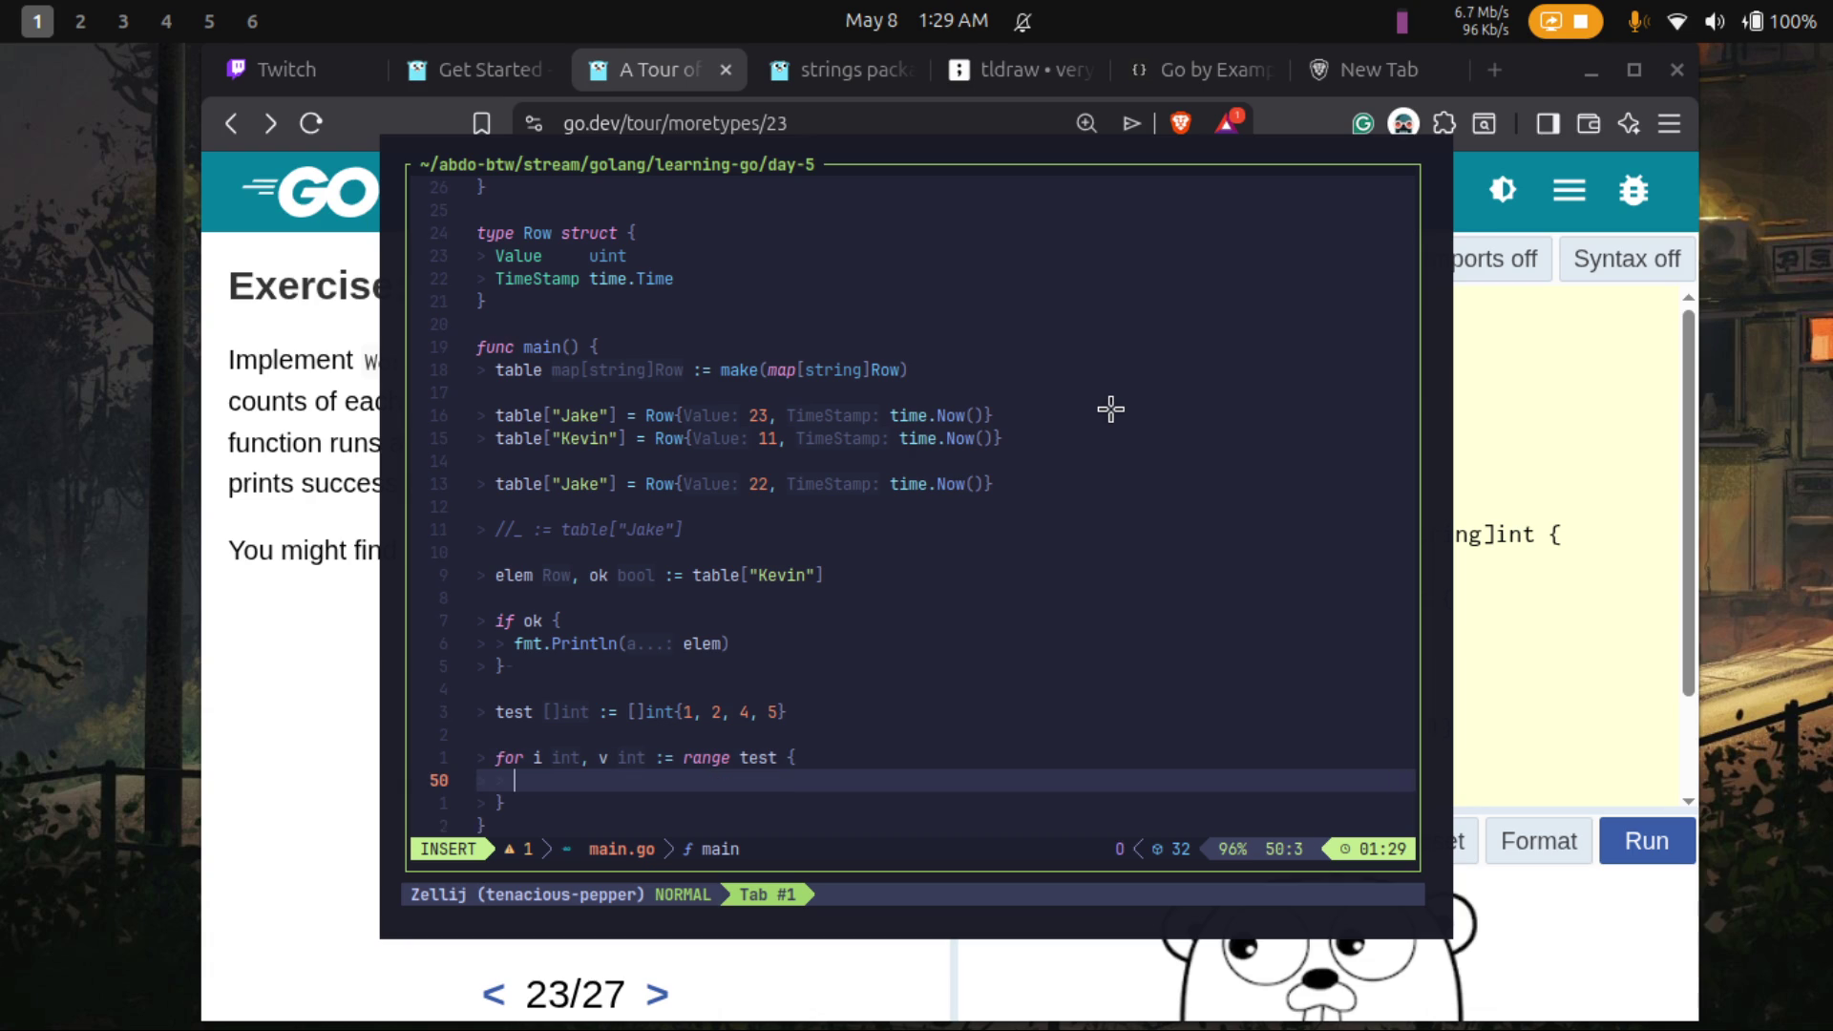
# - Replace the test slice's numeric values with "a", "o"
pyautogui.press('Up')
pyautogui.press('Up')
pyautogui.press('Up')
pyautogui.hotkey('ctrl', 'Right')
pyautogui.hotkey('ctrl', 'Right')
pyautogui.hotkey('ctrl', 'Right')
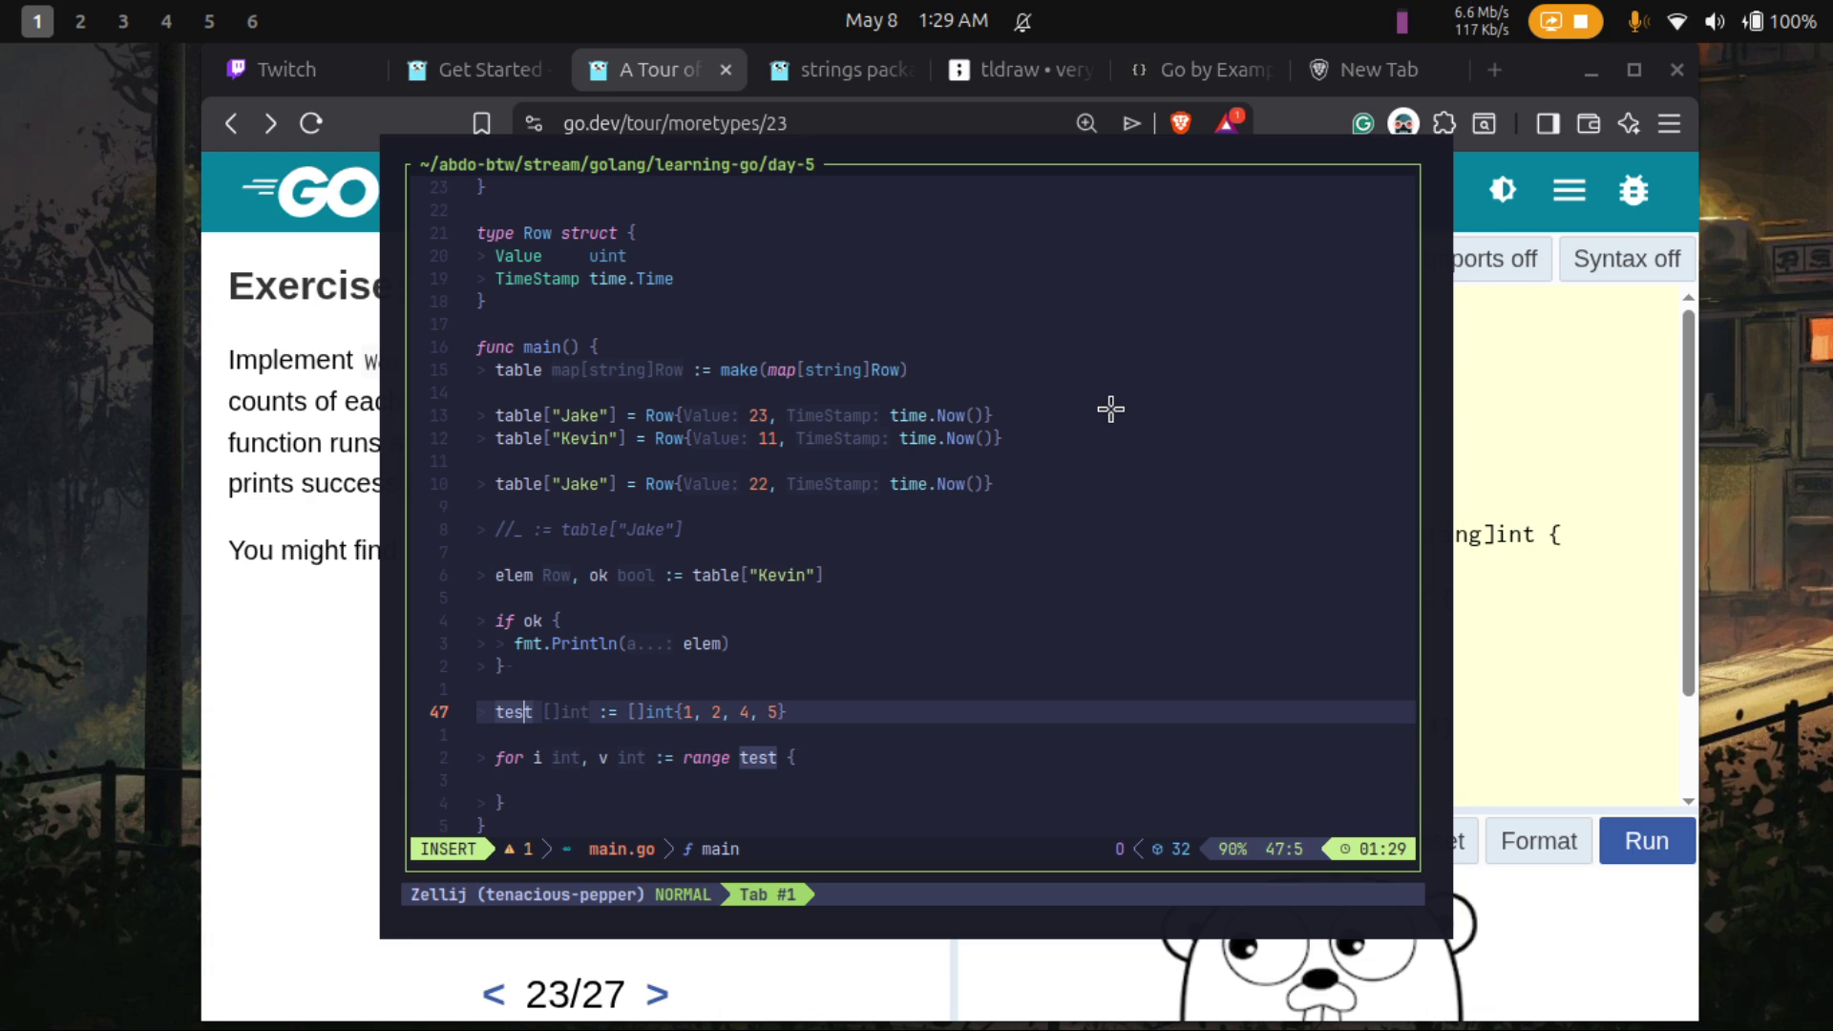
pyautogui.press('Right')
pyautogui.press('Right')
pyautogui.press('Right')
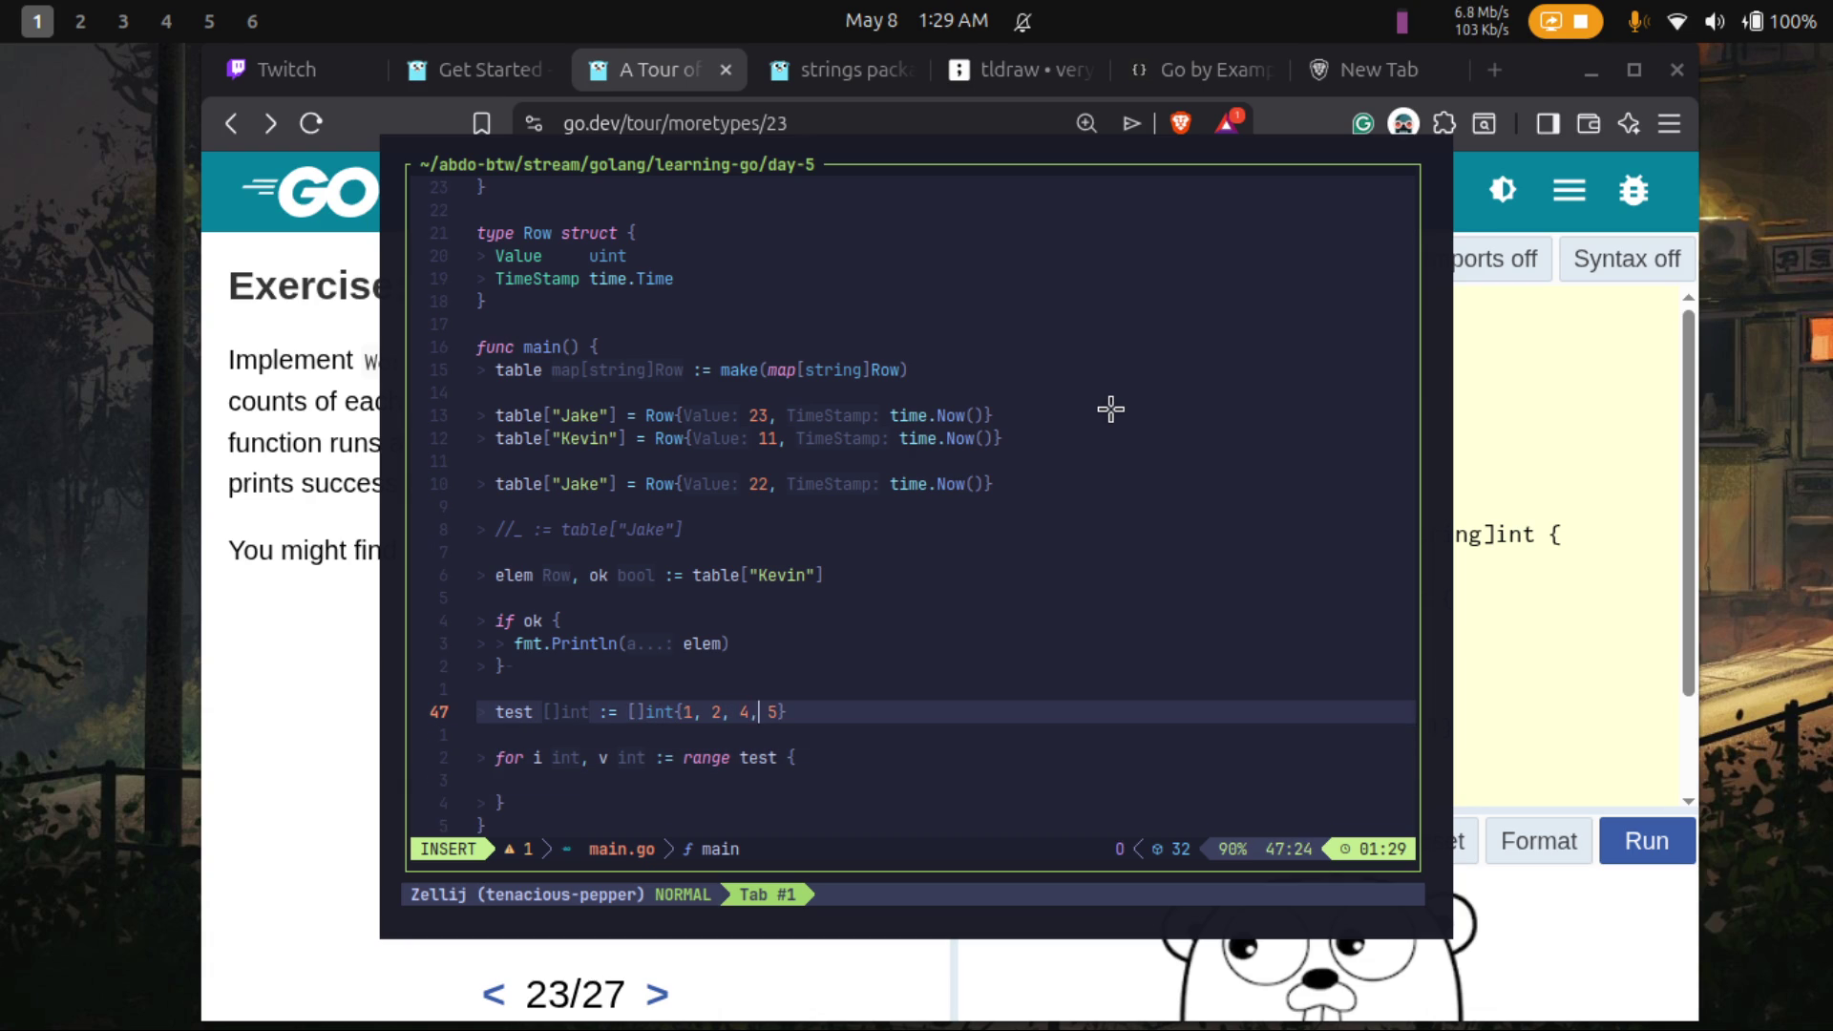
pyautogui.press('BackSpace')
pyautogui.press('BackSpace')
pyautogui.press('BackSpace')
pyautogui.press('BackSpace')
pyautogui.press('BackSpace')
pyautogui.write('"')
pyautogui.write('a", "o')
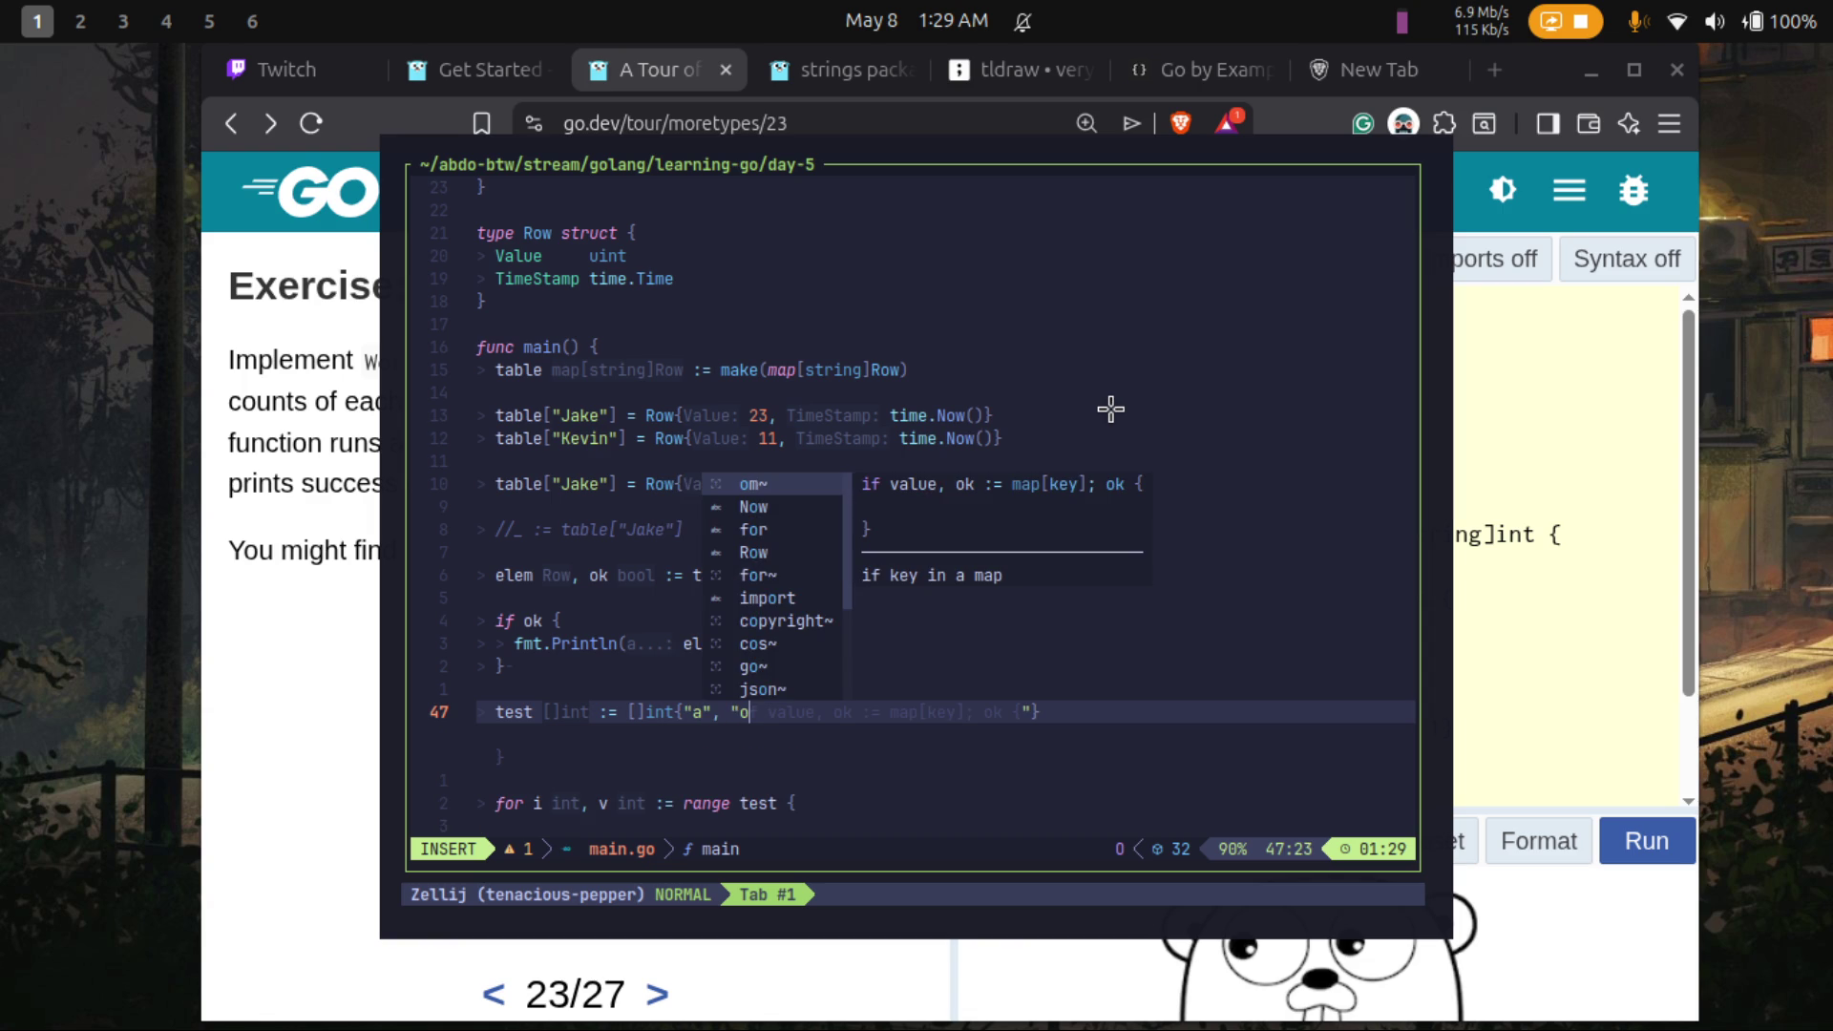
pyautogui.write('"')
# - Finish the "a", "o" values and save main.go with :w
pyautogui.press('Return')
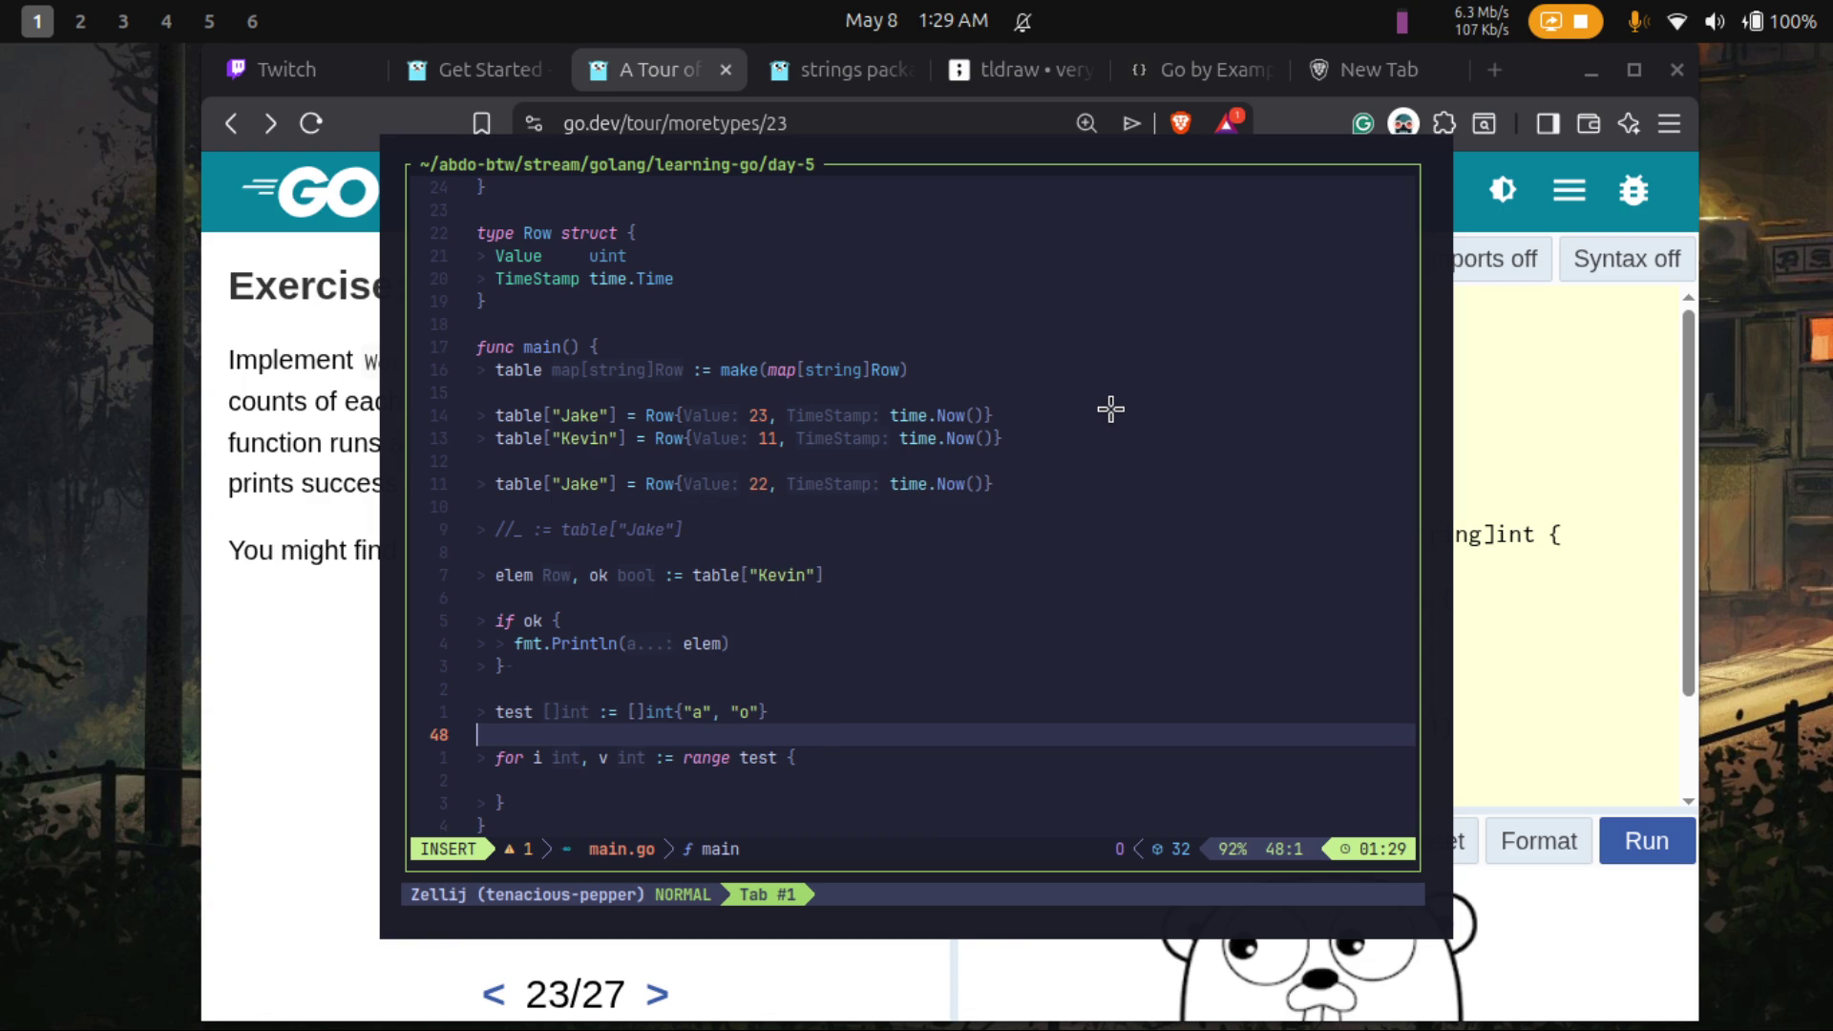
pyautogui.press('Escape')
pyautogui.write(':w')
pyautogui.press('Return')
# - Change the test slice's element type from int to string and hide the terminal
pyautogui.press('j')
pyautogui.press('j')
pyautogui.press('k')
pyautogui.press('l')
pyautogui.press('k')
pyautogui.press('k')
pyautogui.press('e')
pyautogui.press('e')
pyautogui.press('e')
pyautogui.press('l')
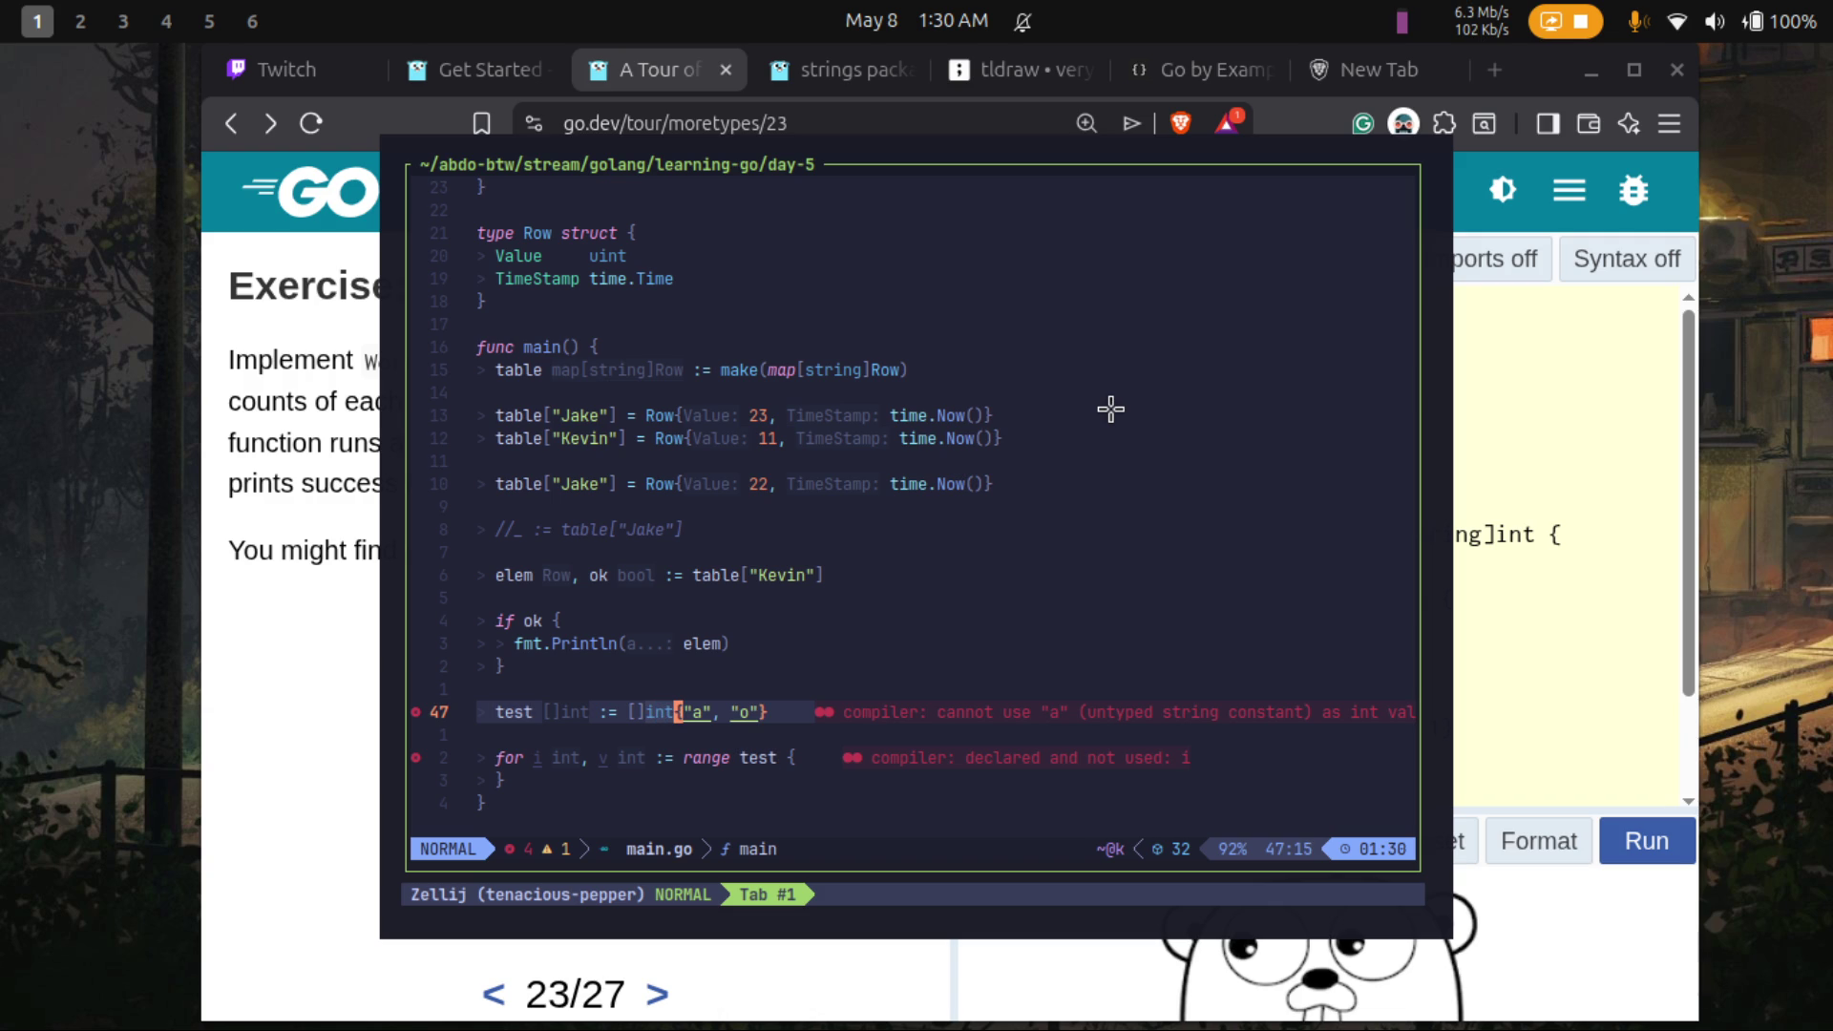
pyautogui.press('i')
pyautogui.press('BackSpace')
pyautogui.press('BackSpace')
pyautogui.press('BackSpace')
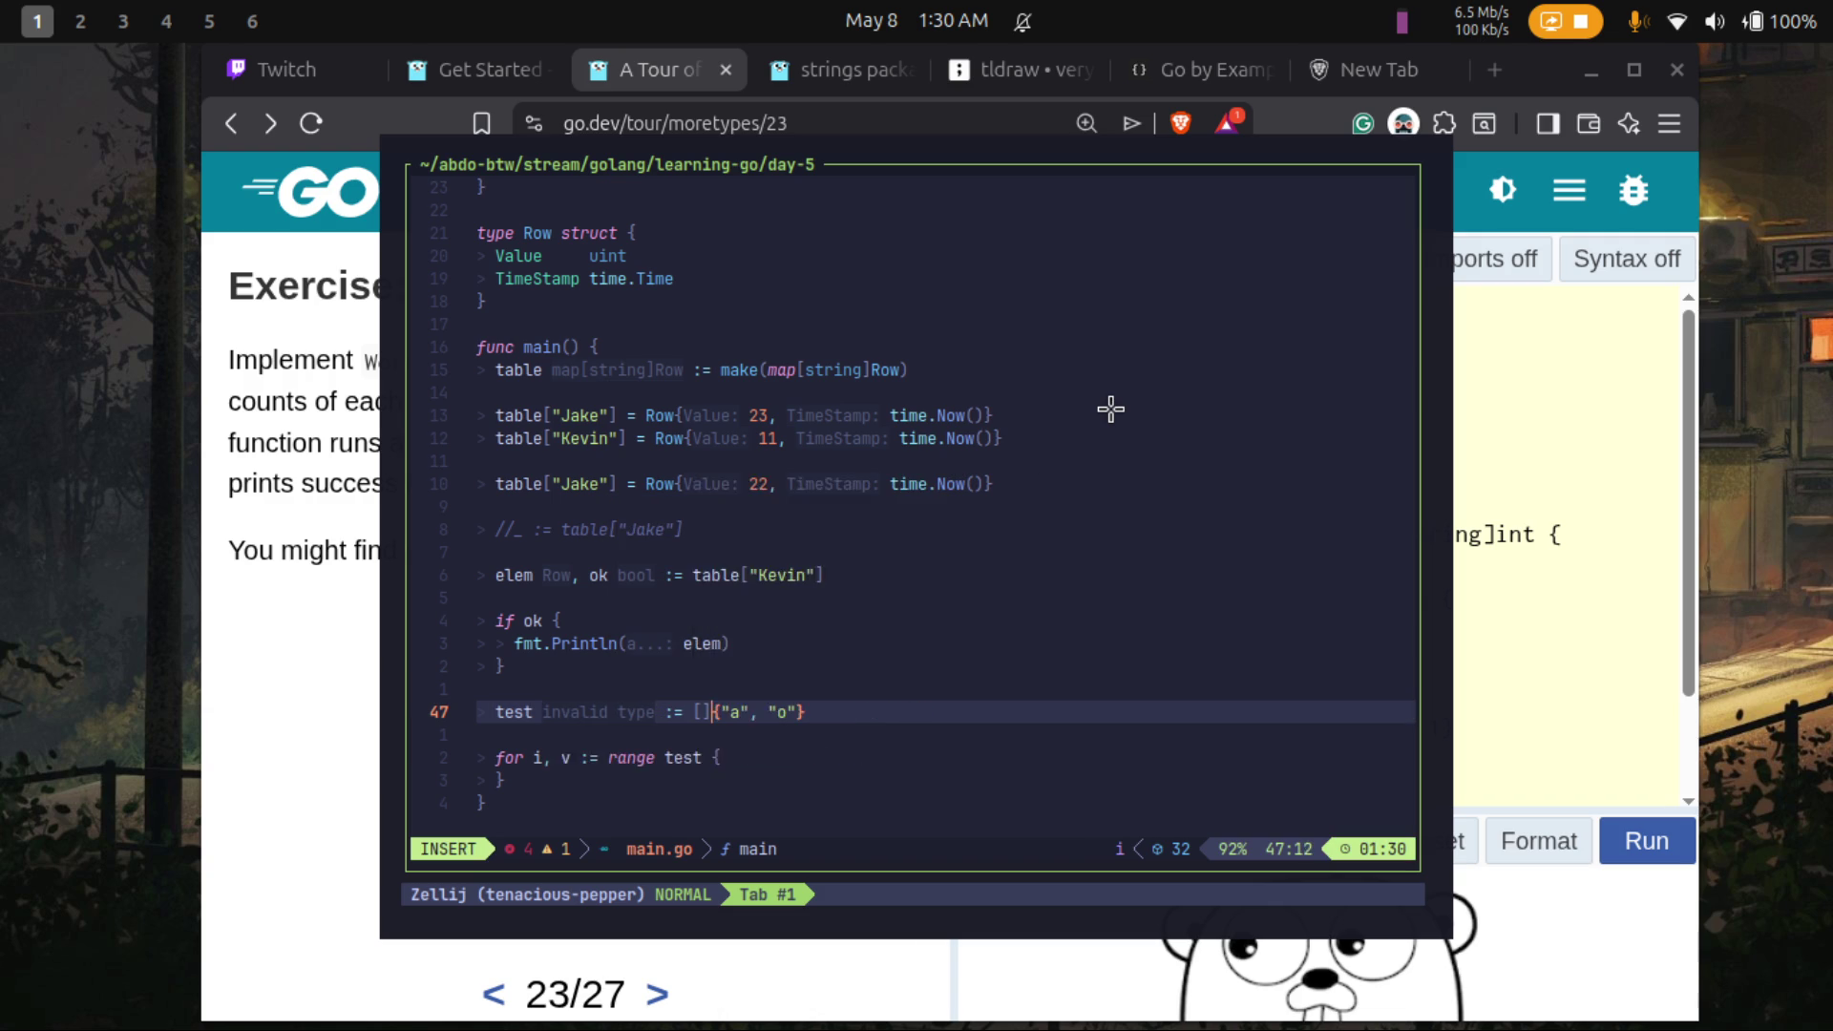
pyautogui.write('string')
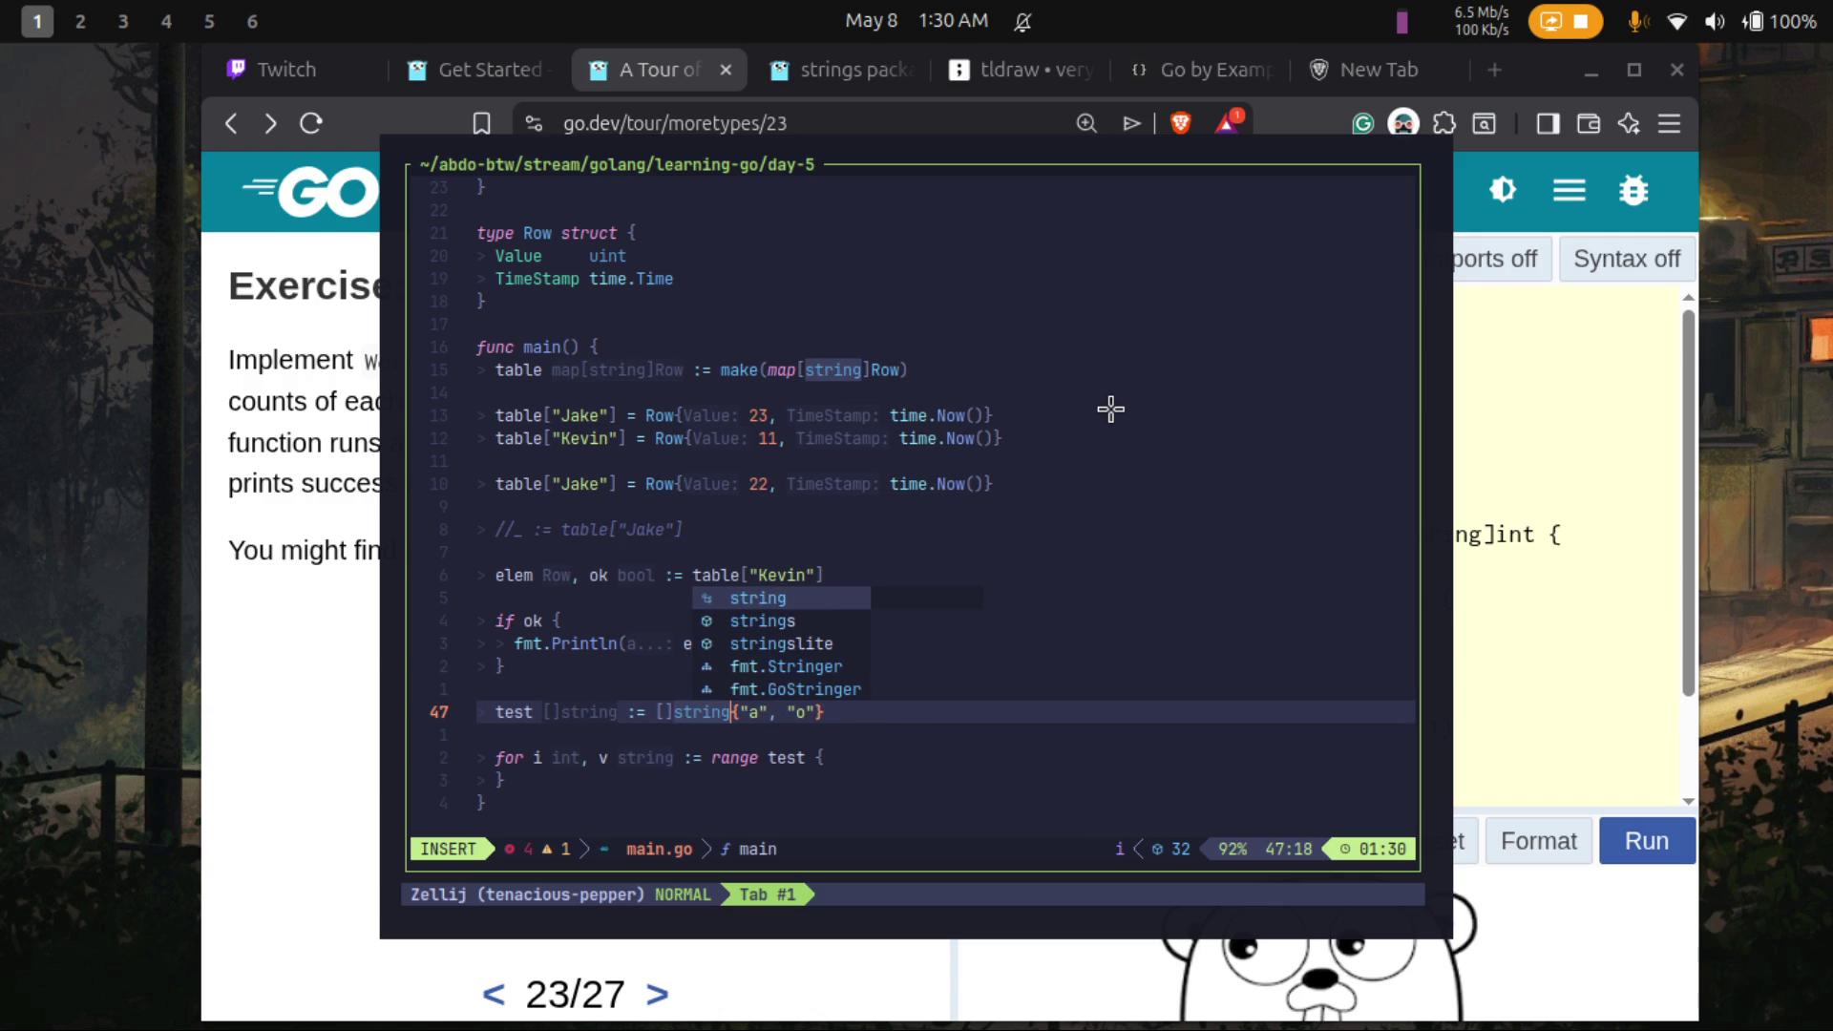
pyautogui.press('Down')
pyautogui.press('Down')
pyautogui.press('Down')
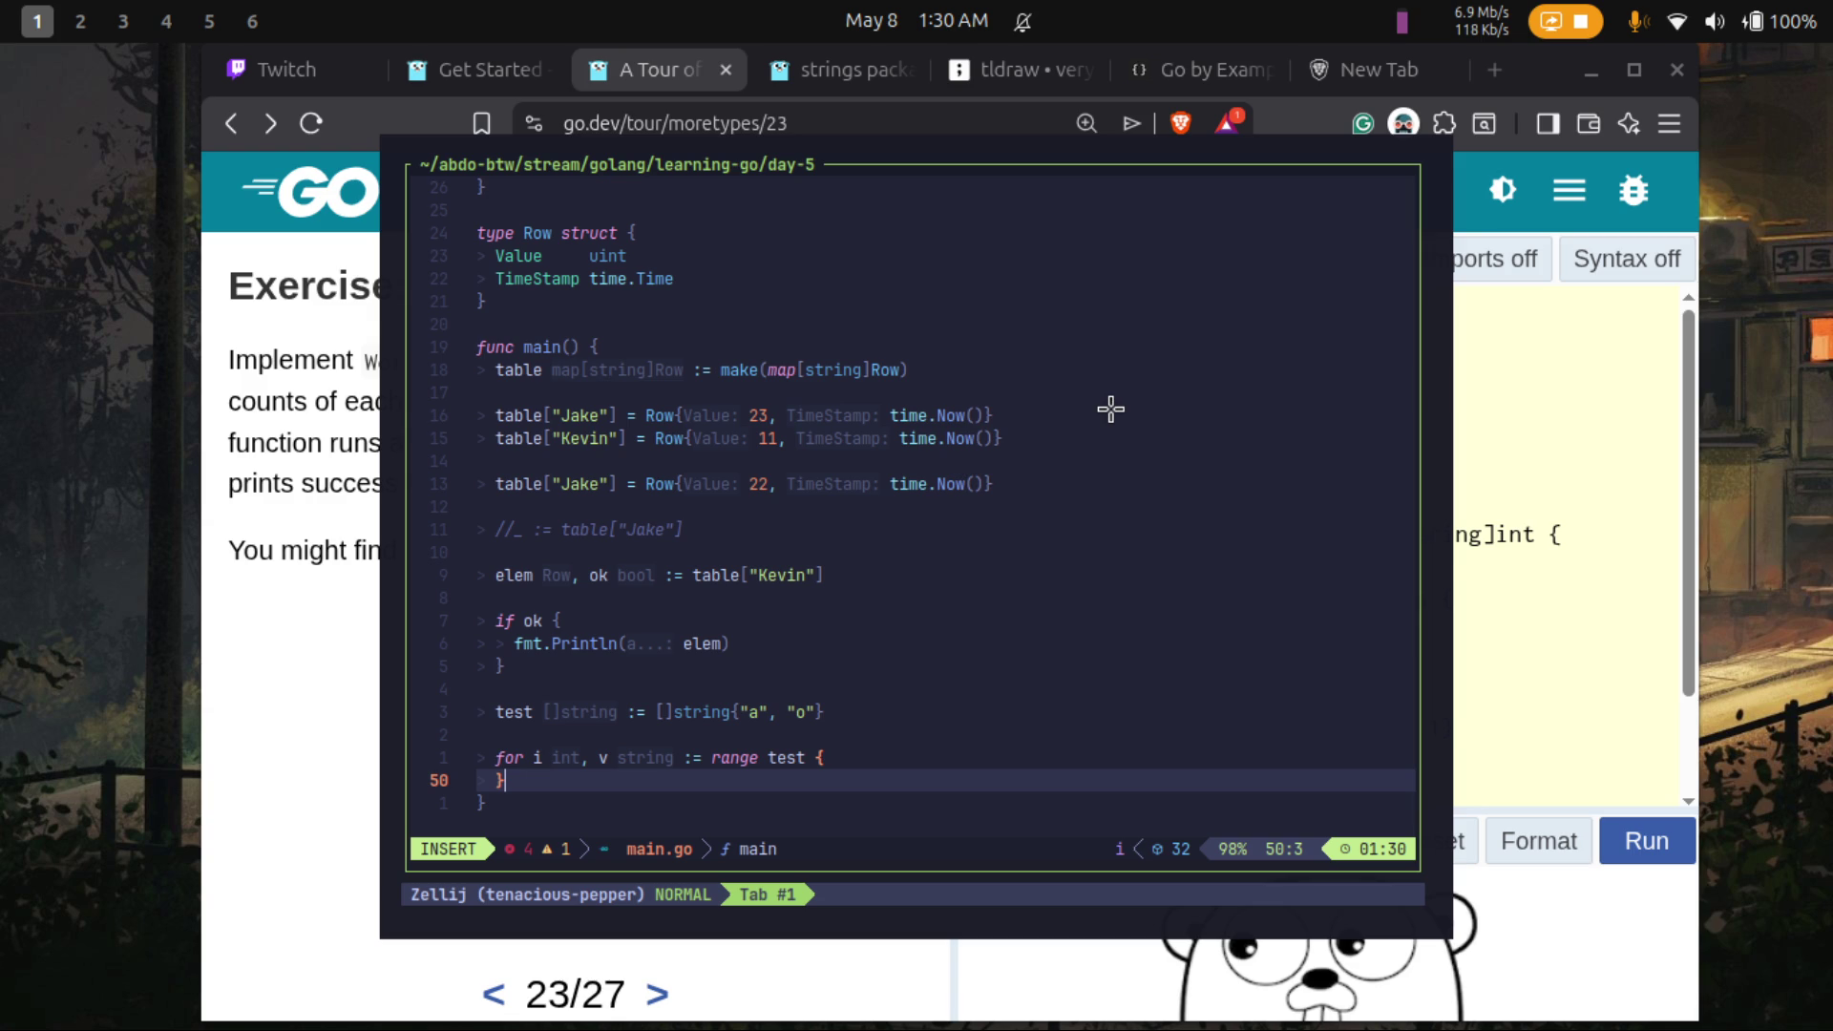
pyautogui.press('F12')
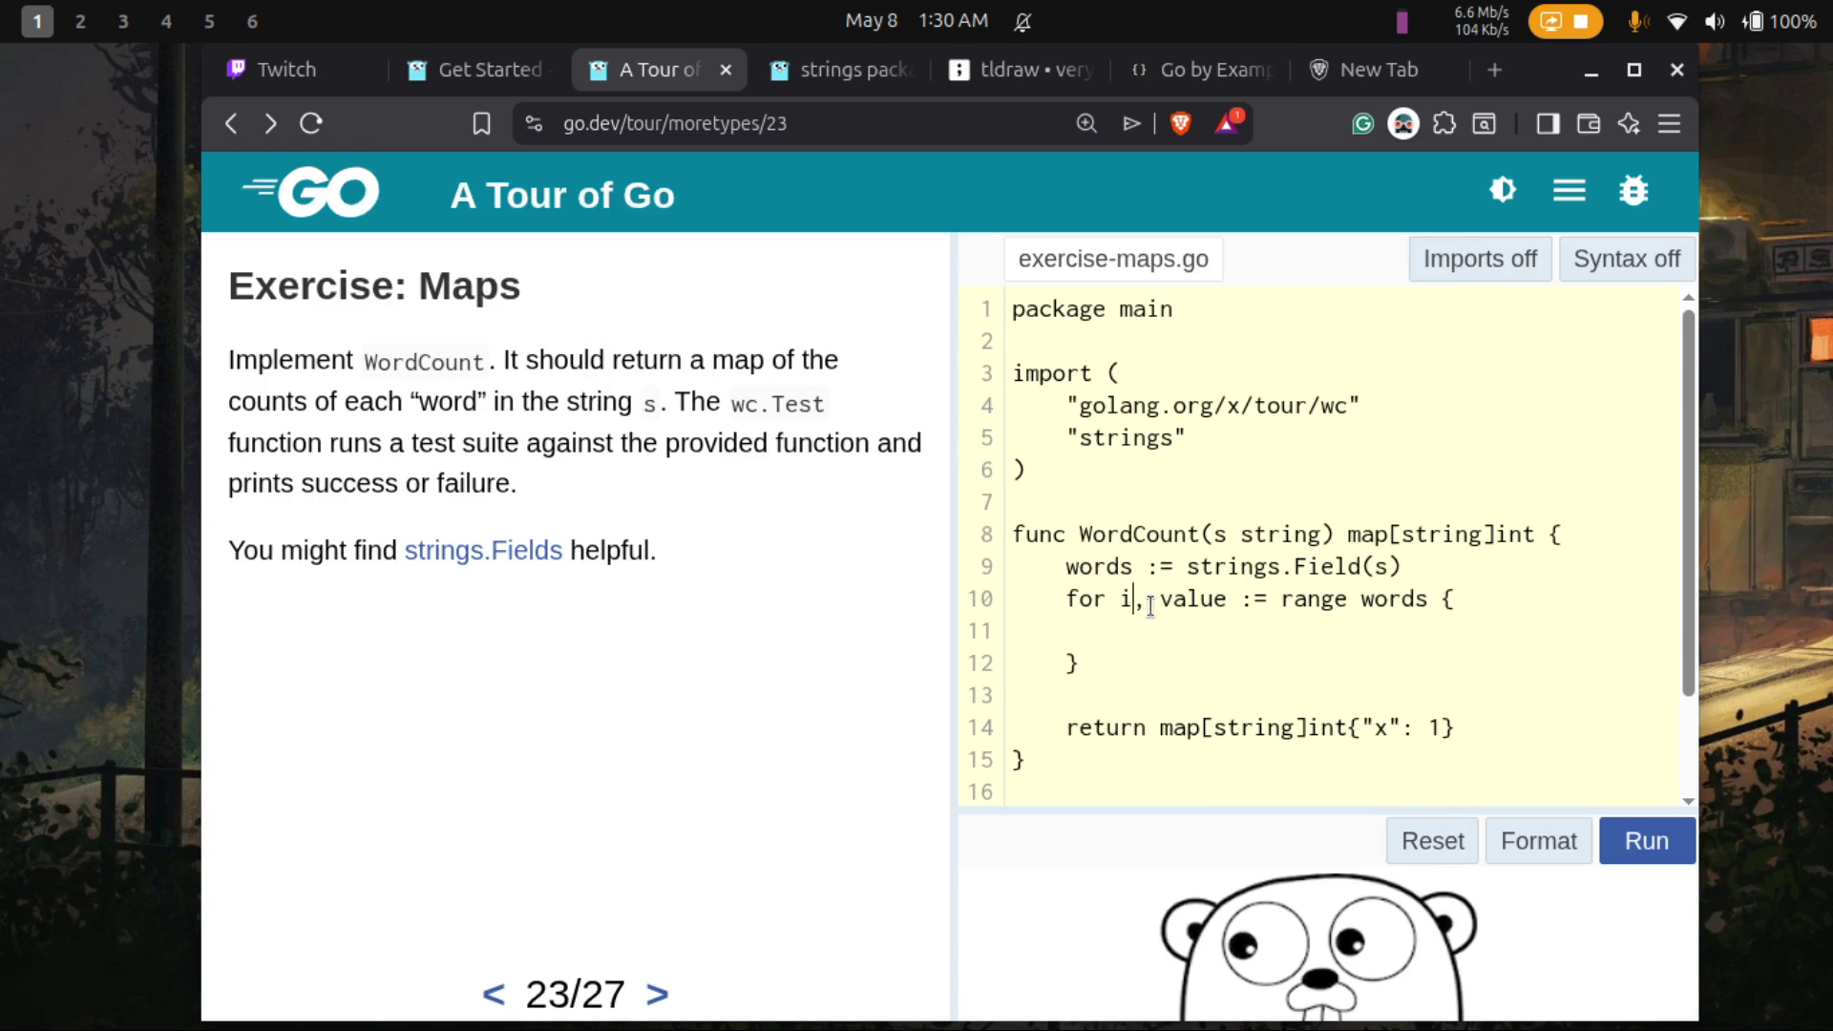
# - Glance at main.go in the terminal, then type va on the empty loop body line
pyautogui.click(1127, 631)
pyautogui.hotkey('alt', 'Tab')
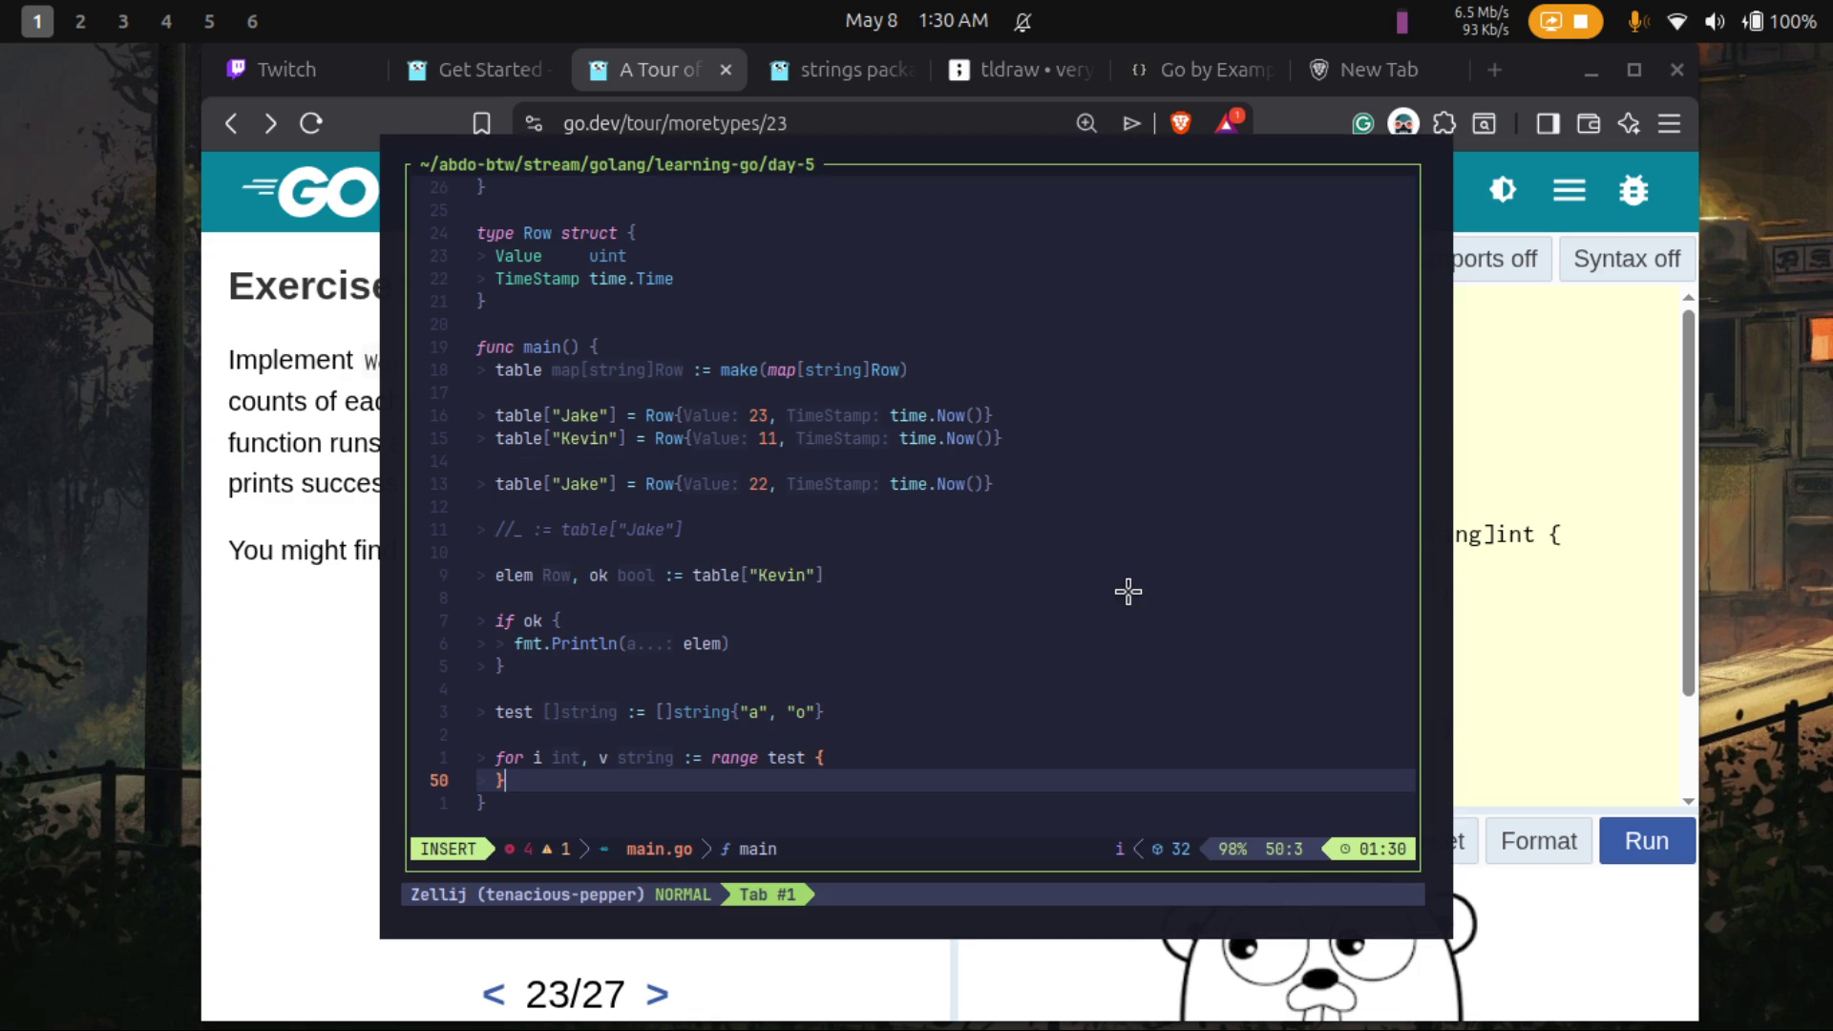
pyautogui.hotkey('alt', 'Tab')
pyautogui.write('va')
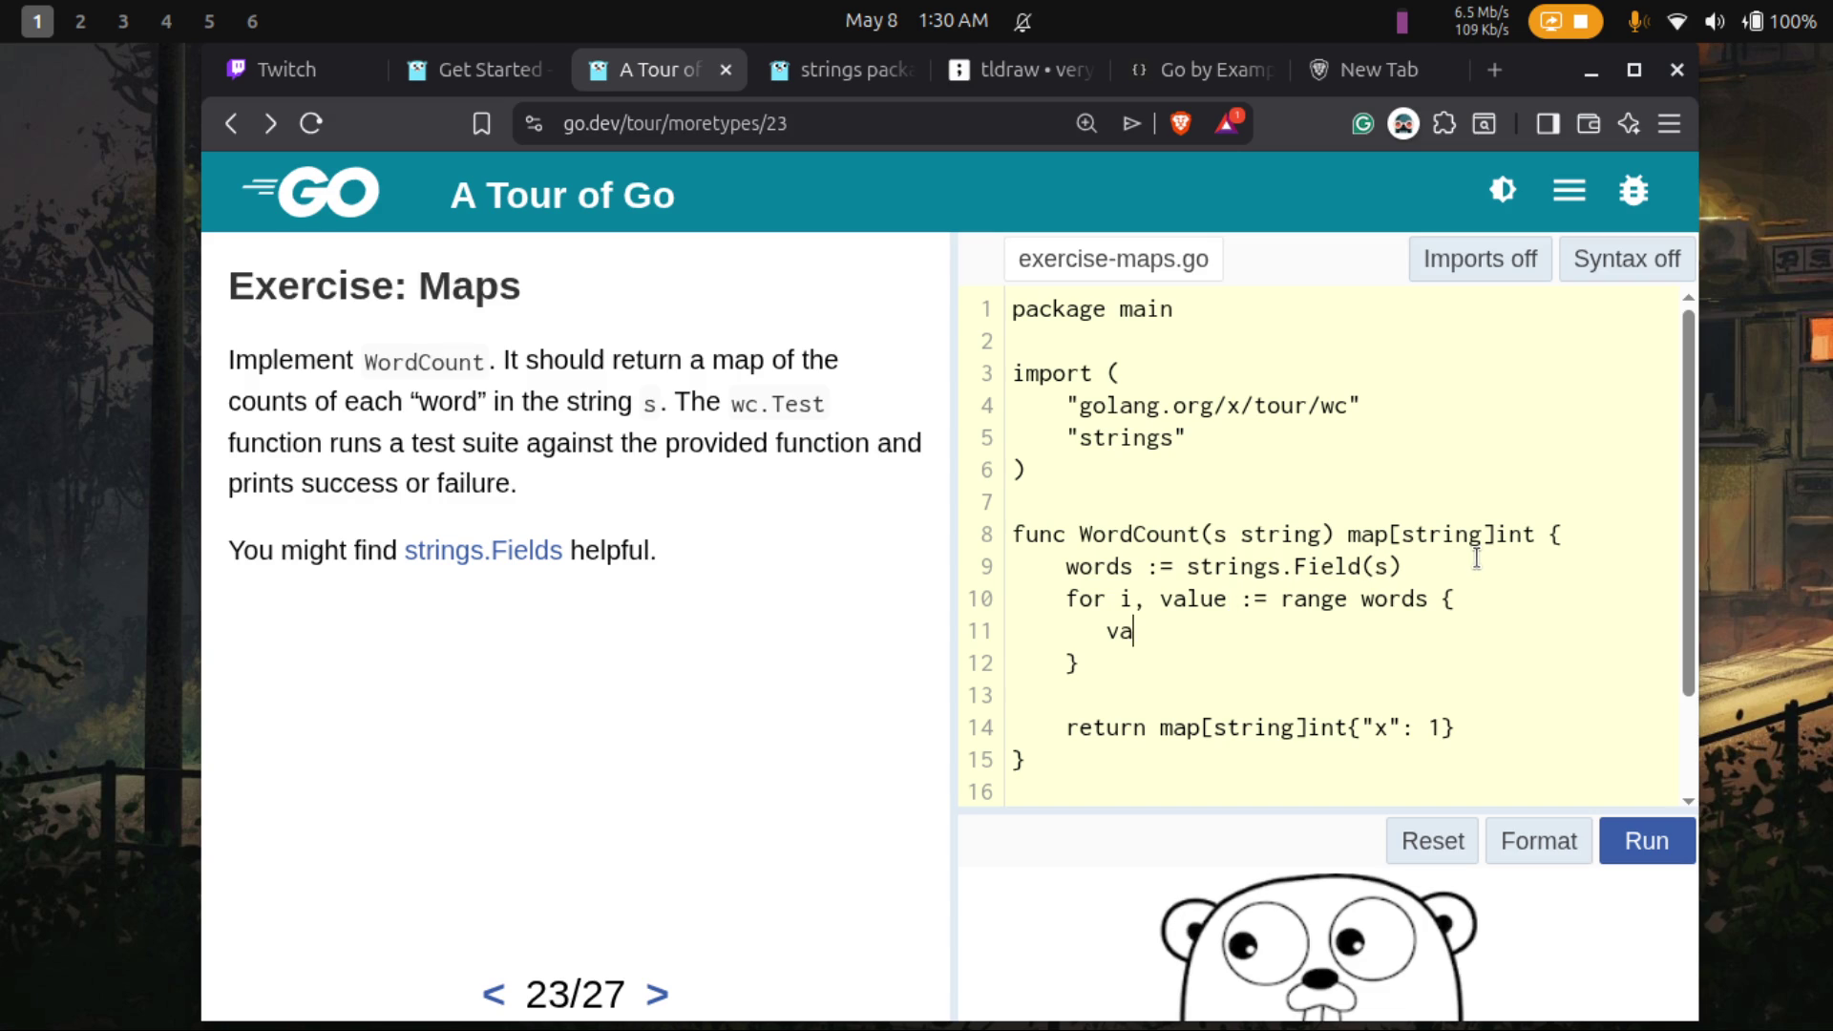
# - Add dict := make(map[string]int) at the top of WordCount and delete the placeholder return and stray va
pyautogui.click(1590, 532)
pyautogui.press('Return')
pyautogui.write('dic')
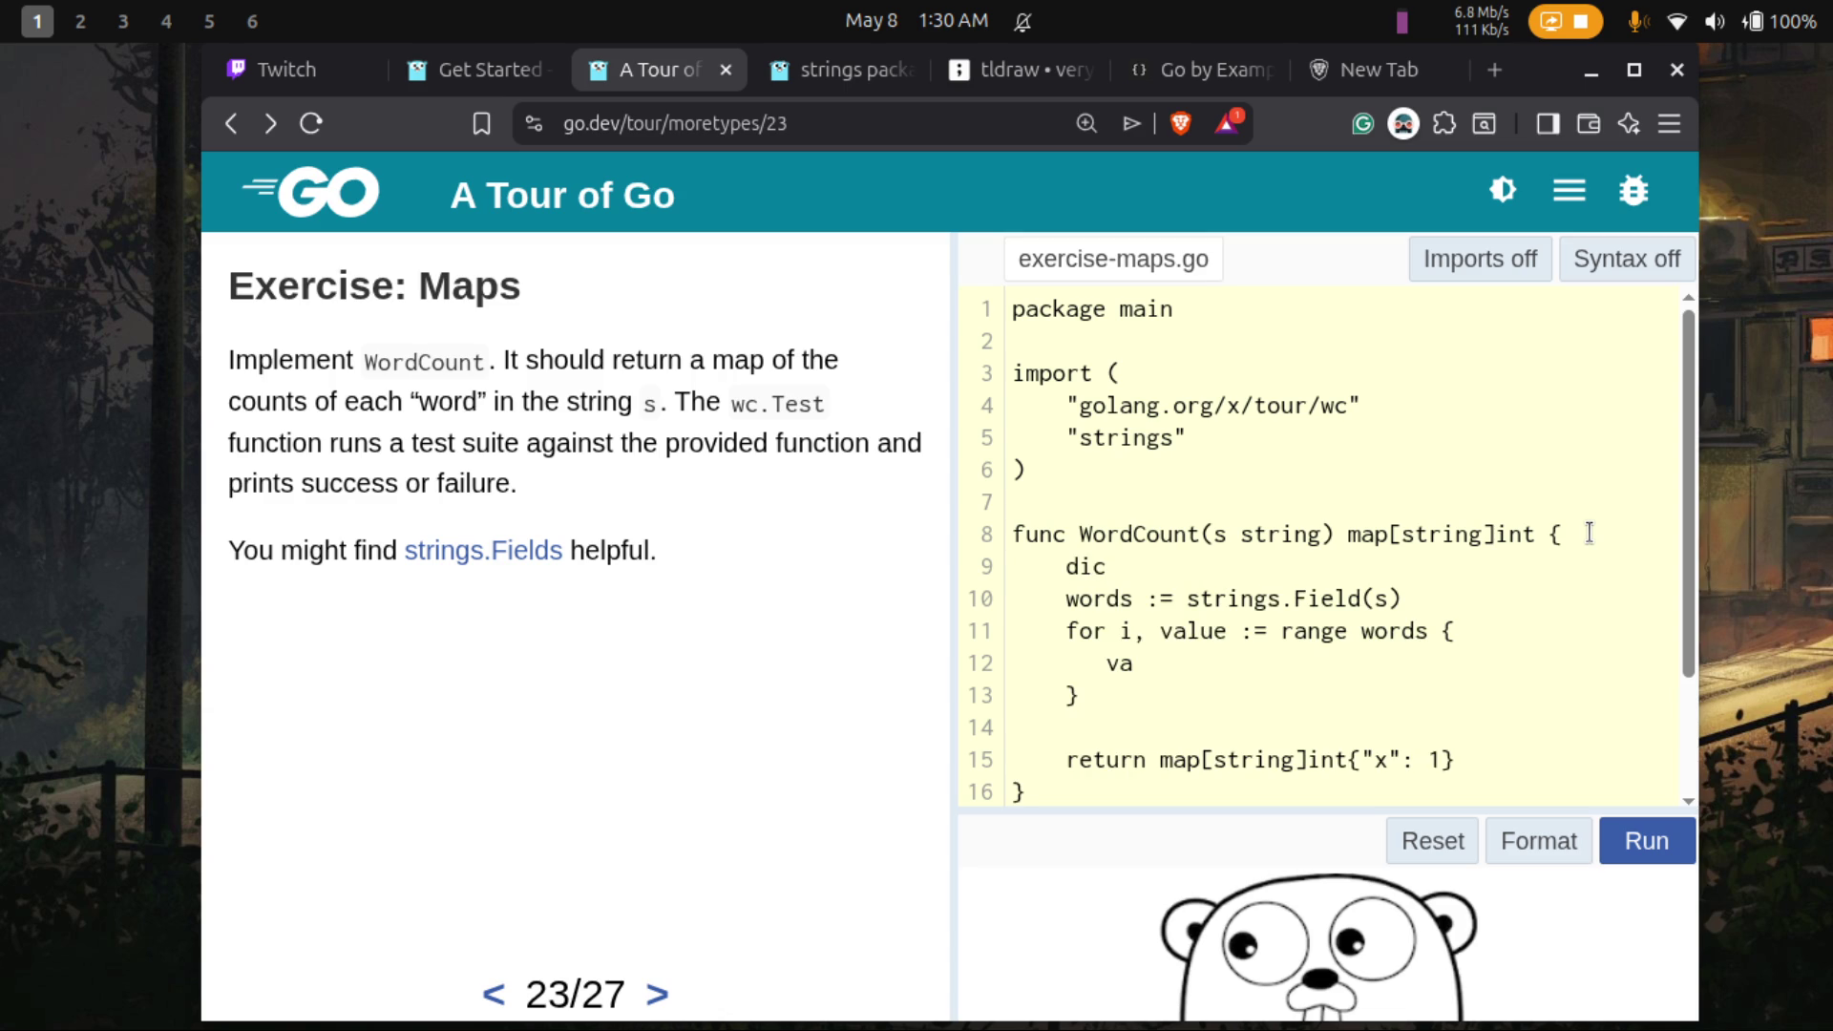
pyautogui.write('t :')
pyautogui.write('= mak')
pyautogui.write('e(')
pyautogui.write('map')
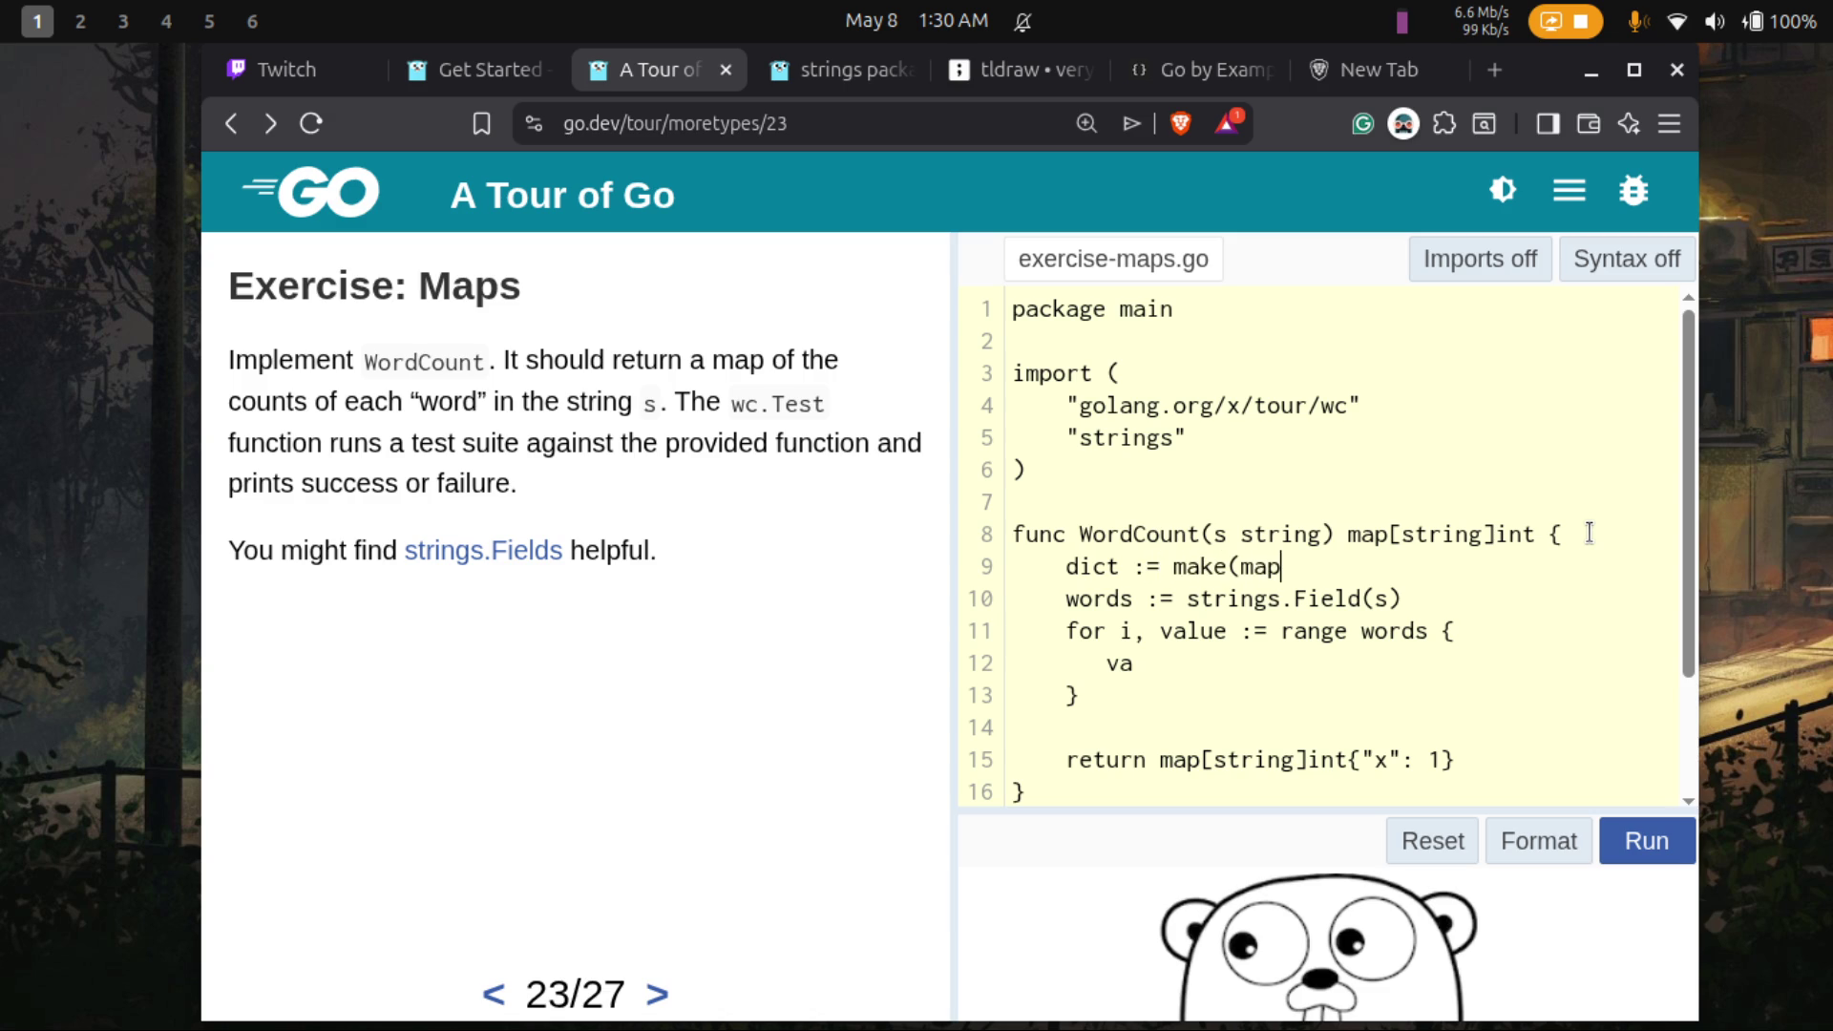
pyautogui.write('[string]int')
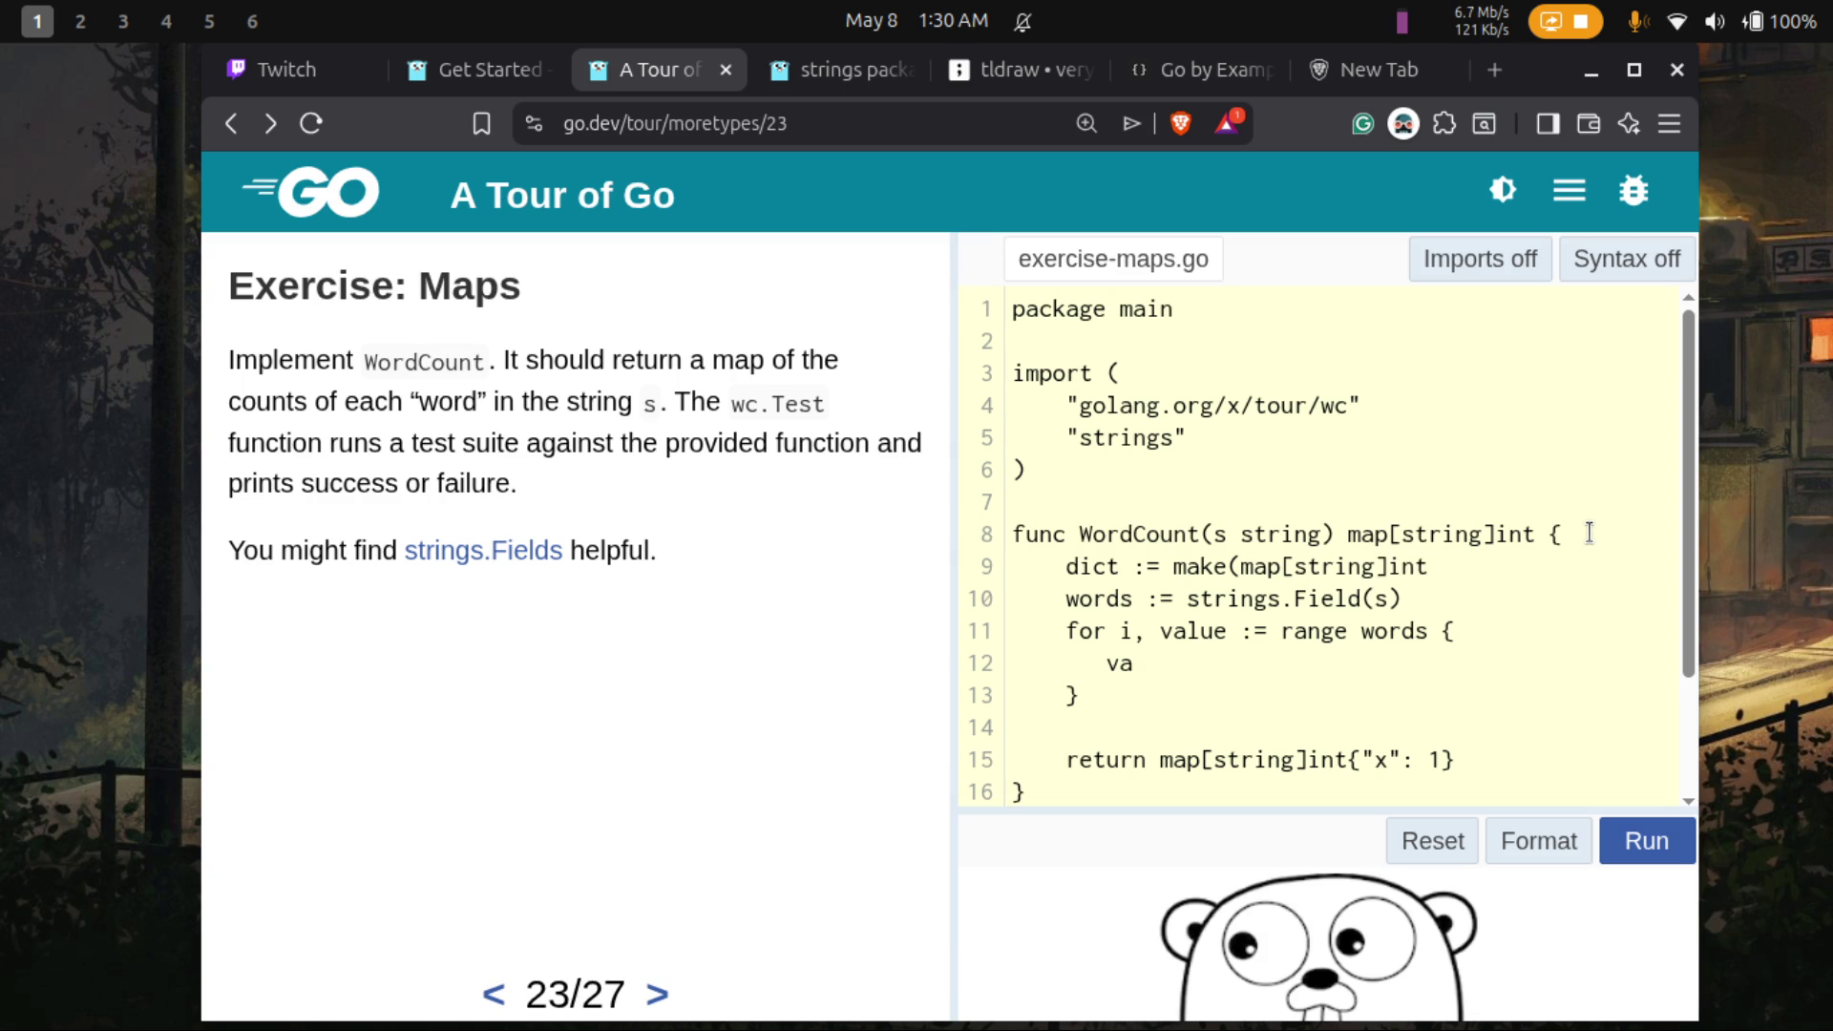
pyautogui.write(')')
pyautogui.press('Down')
pyautogui.press('Down')
pyautogui.press('Down')
pyautogui.press('BackSpace')
pyautogui.press('BackSpace')
pyautogui.press('BackSpace')
pyautogui.press('BackSpace')
pyautogui.press('BackSpace')
pyautogui.press('BackSpace')
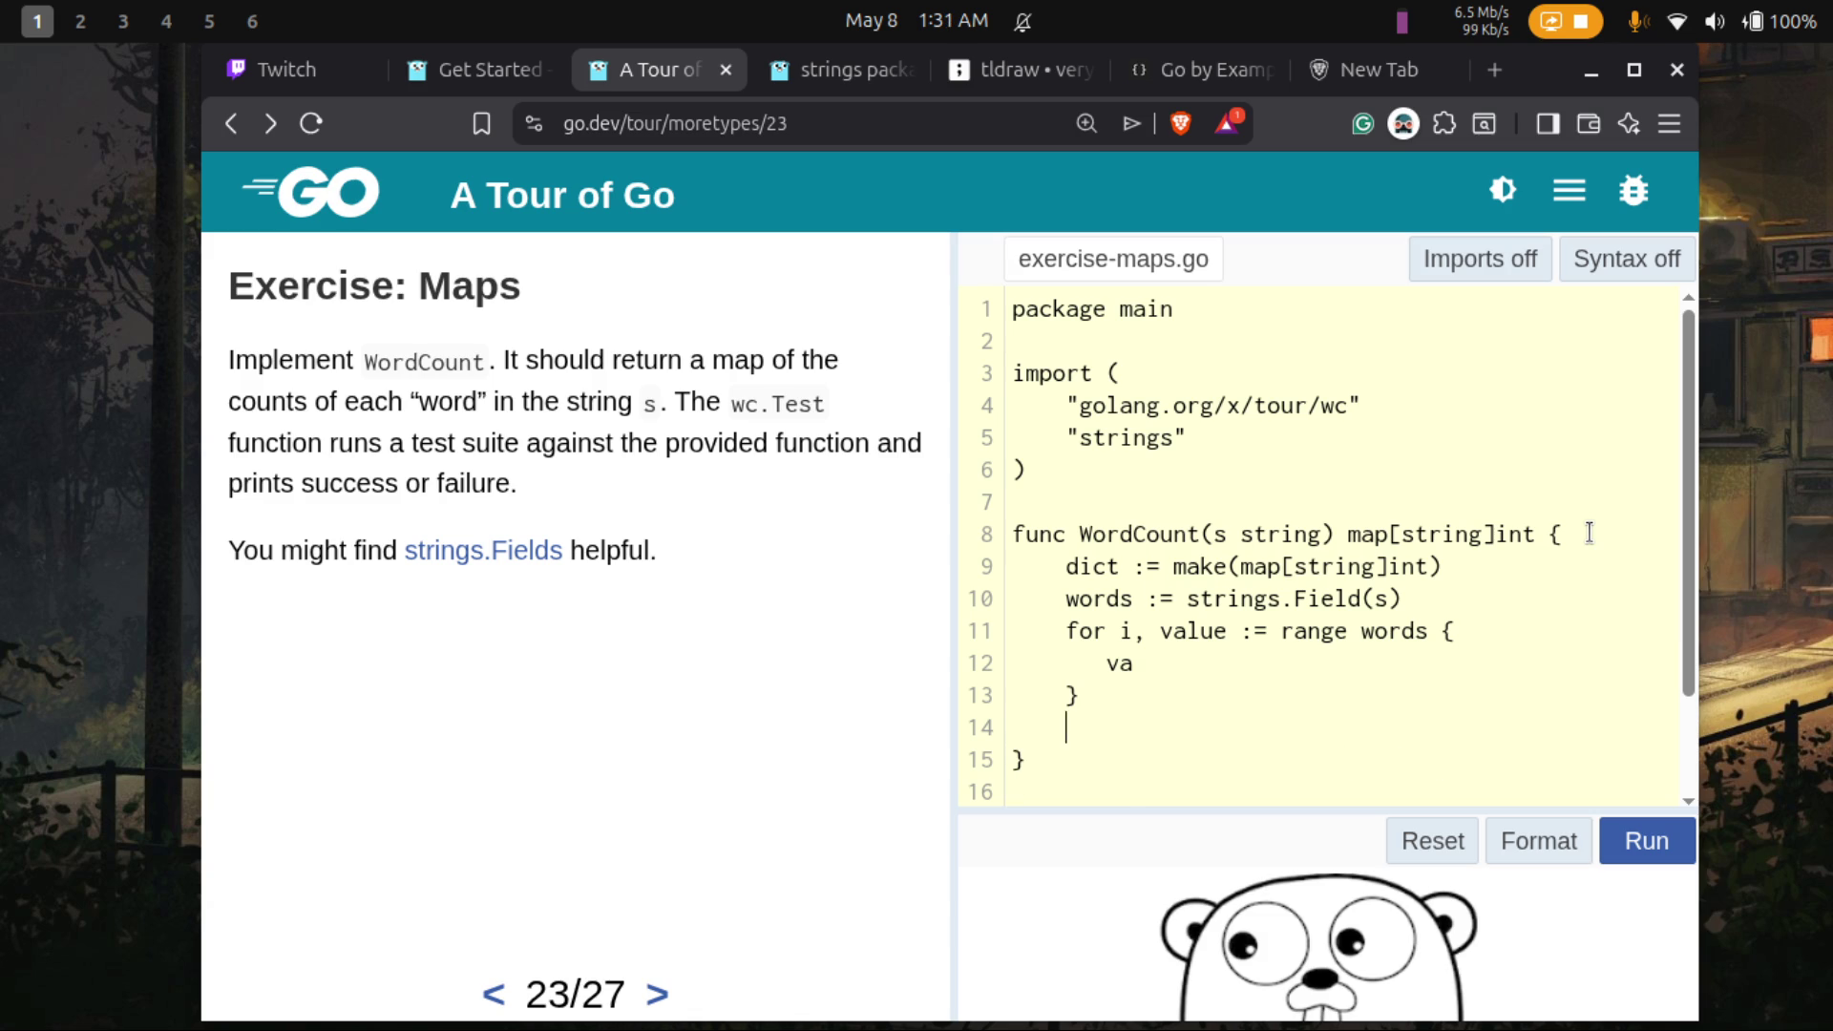
pyautogui.press('Right')
pyautogui.press('Right')
pyautogui.press('Right')
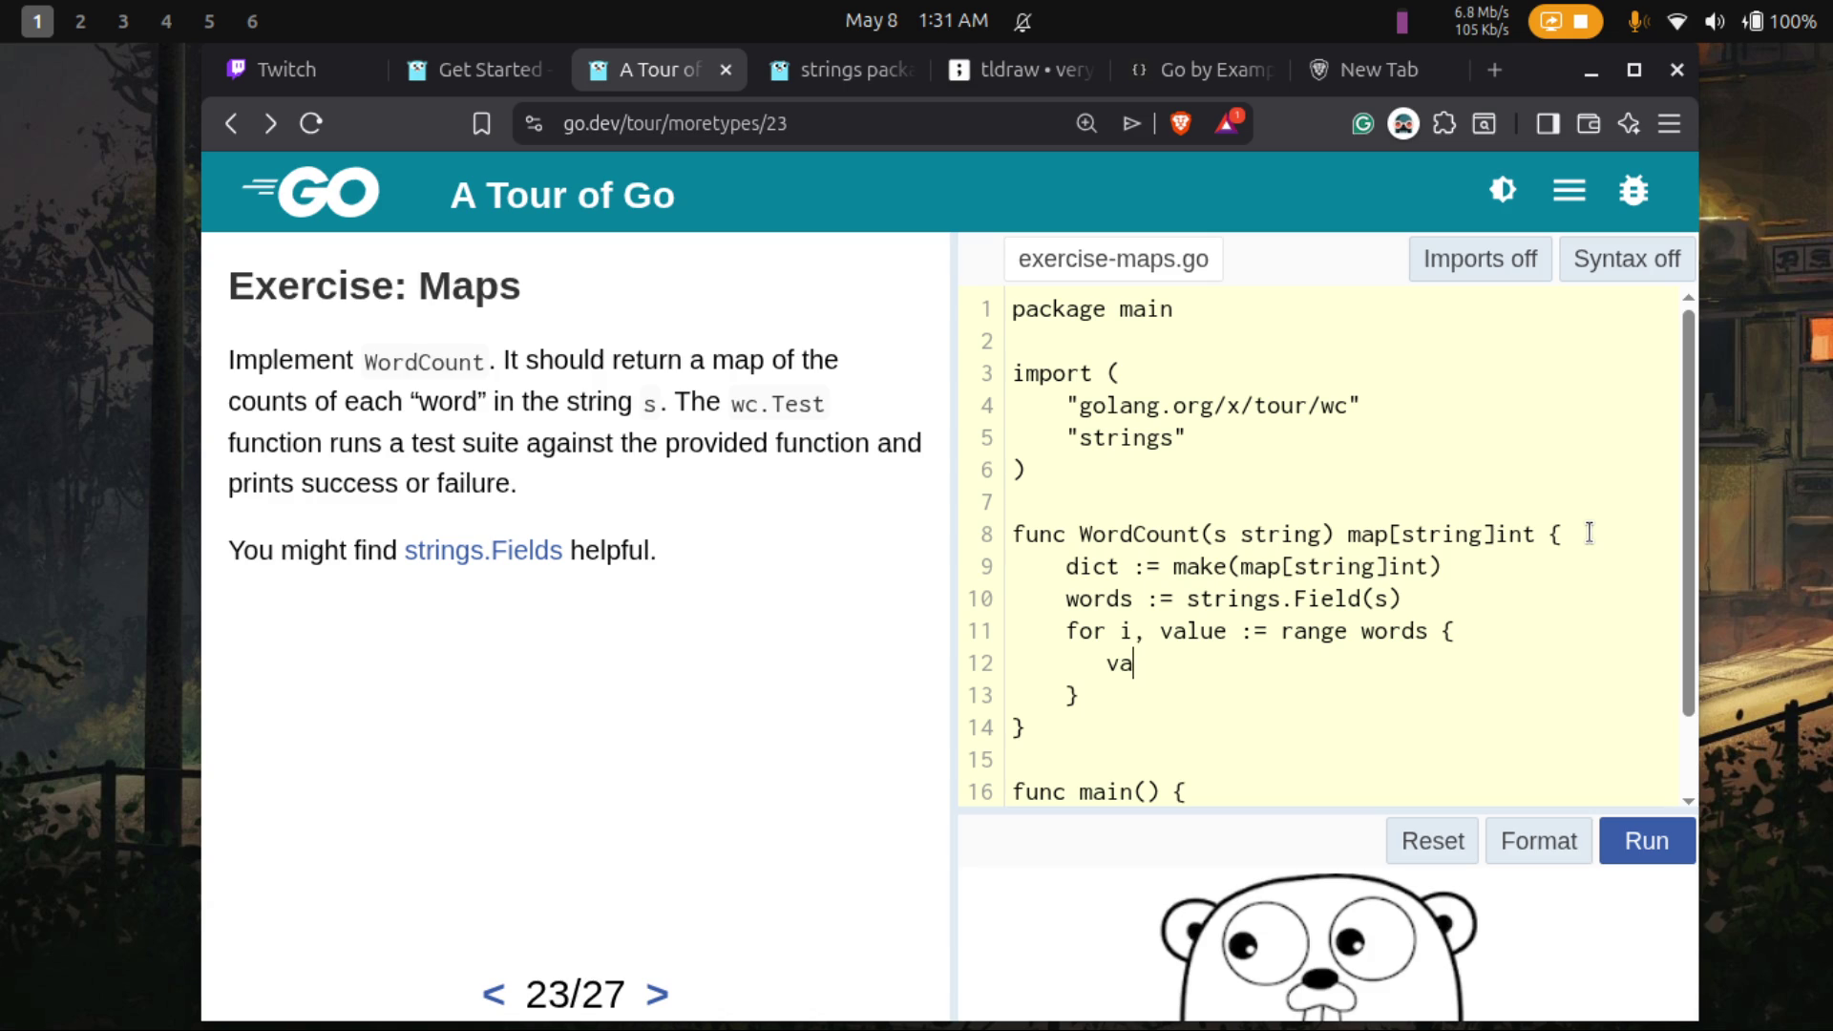
pyautogui.press('BackSpace')
# - Write word, ok := dict[value] in the loop and begin an if ok line below it
pyautogui.press('BackSpace')
pyautogui.write('word')
pyautogui.write(', ok')
pyautogui.press('BackSpace')
pyautogui.write('ok')
pyautogui.write(' :')
pyautogui.write('= ')
pyautogui.write('va')
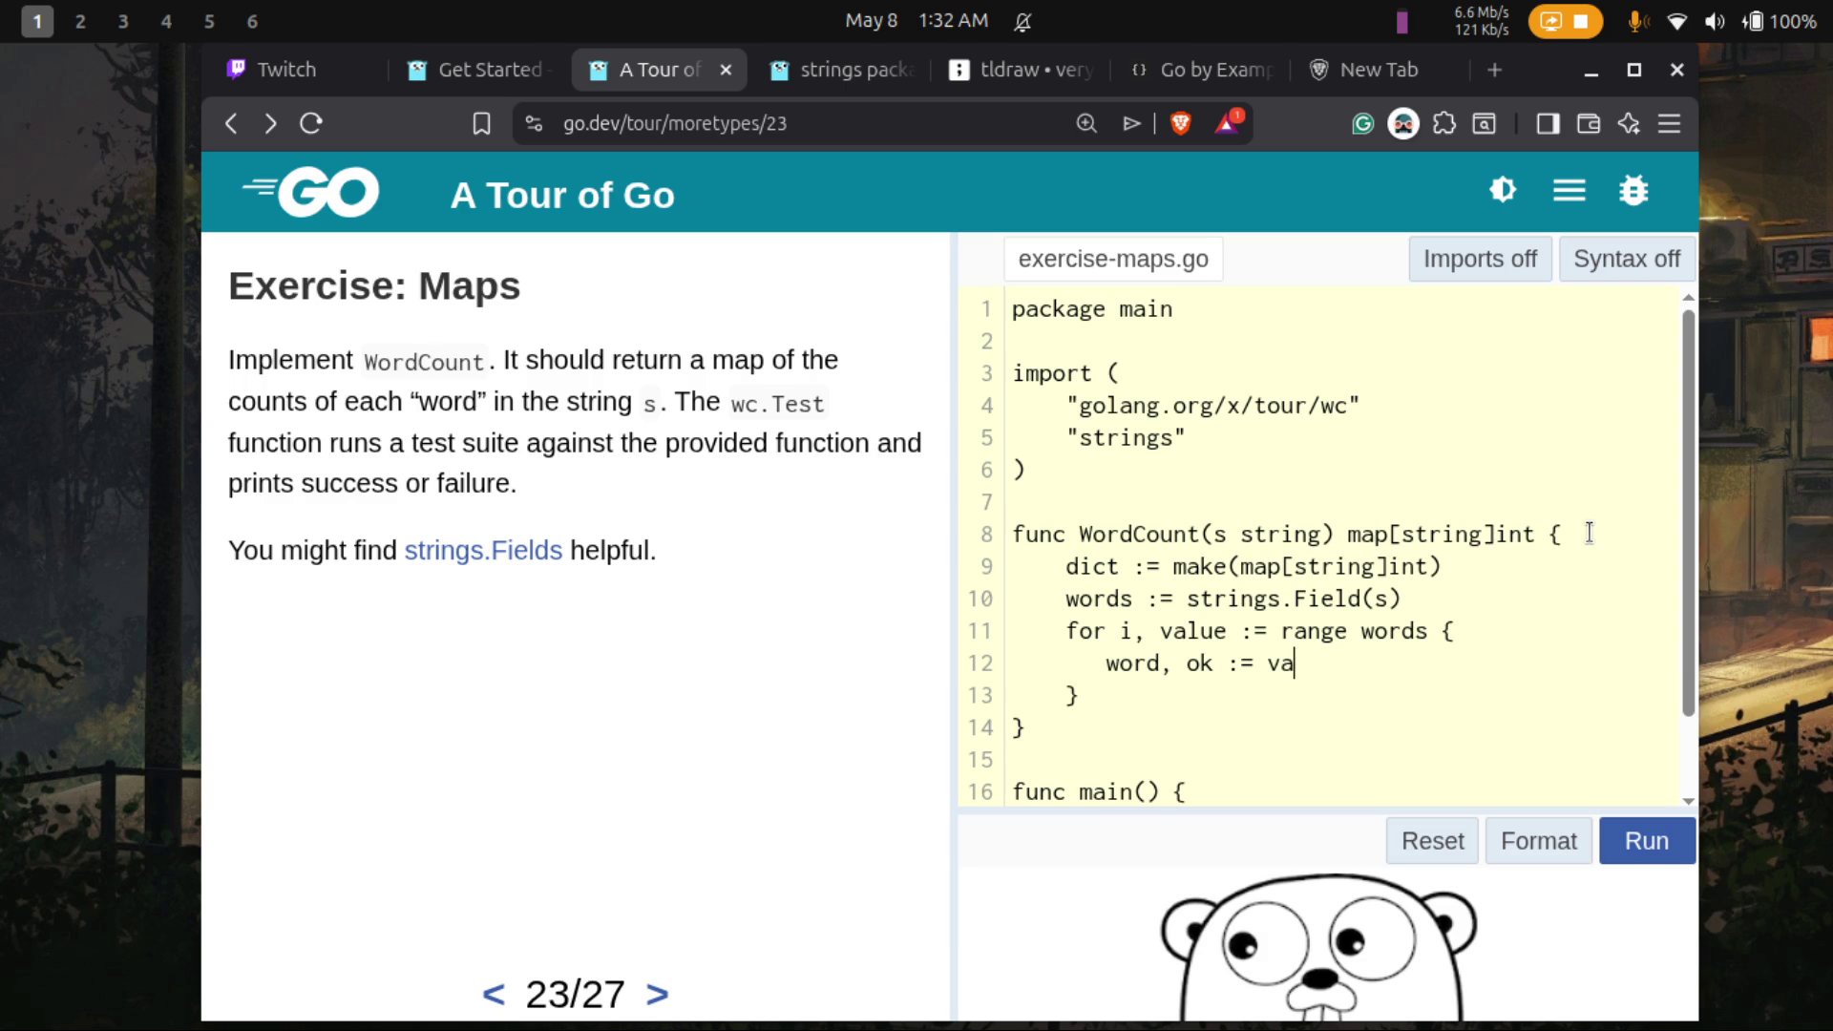
pyautogui.press('BackSpace')
pyautogui.press('BackSpace')
pyautogui.write('dict')
pyautogui.write('[')
pyautogui.write('value]')
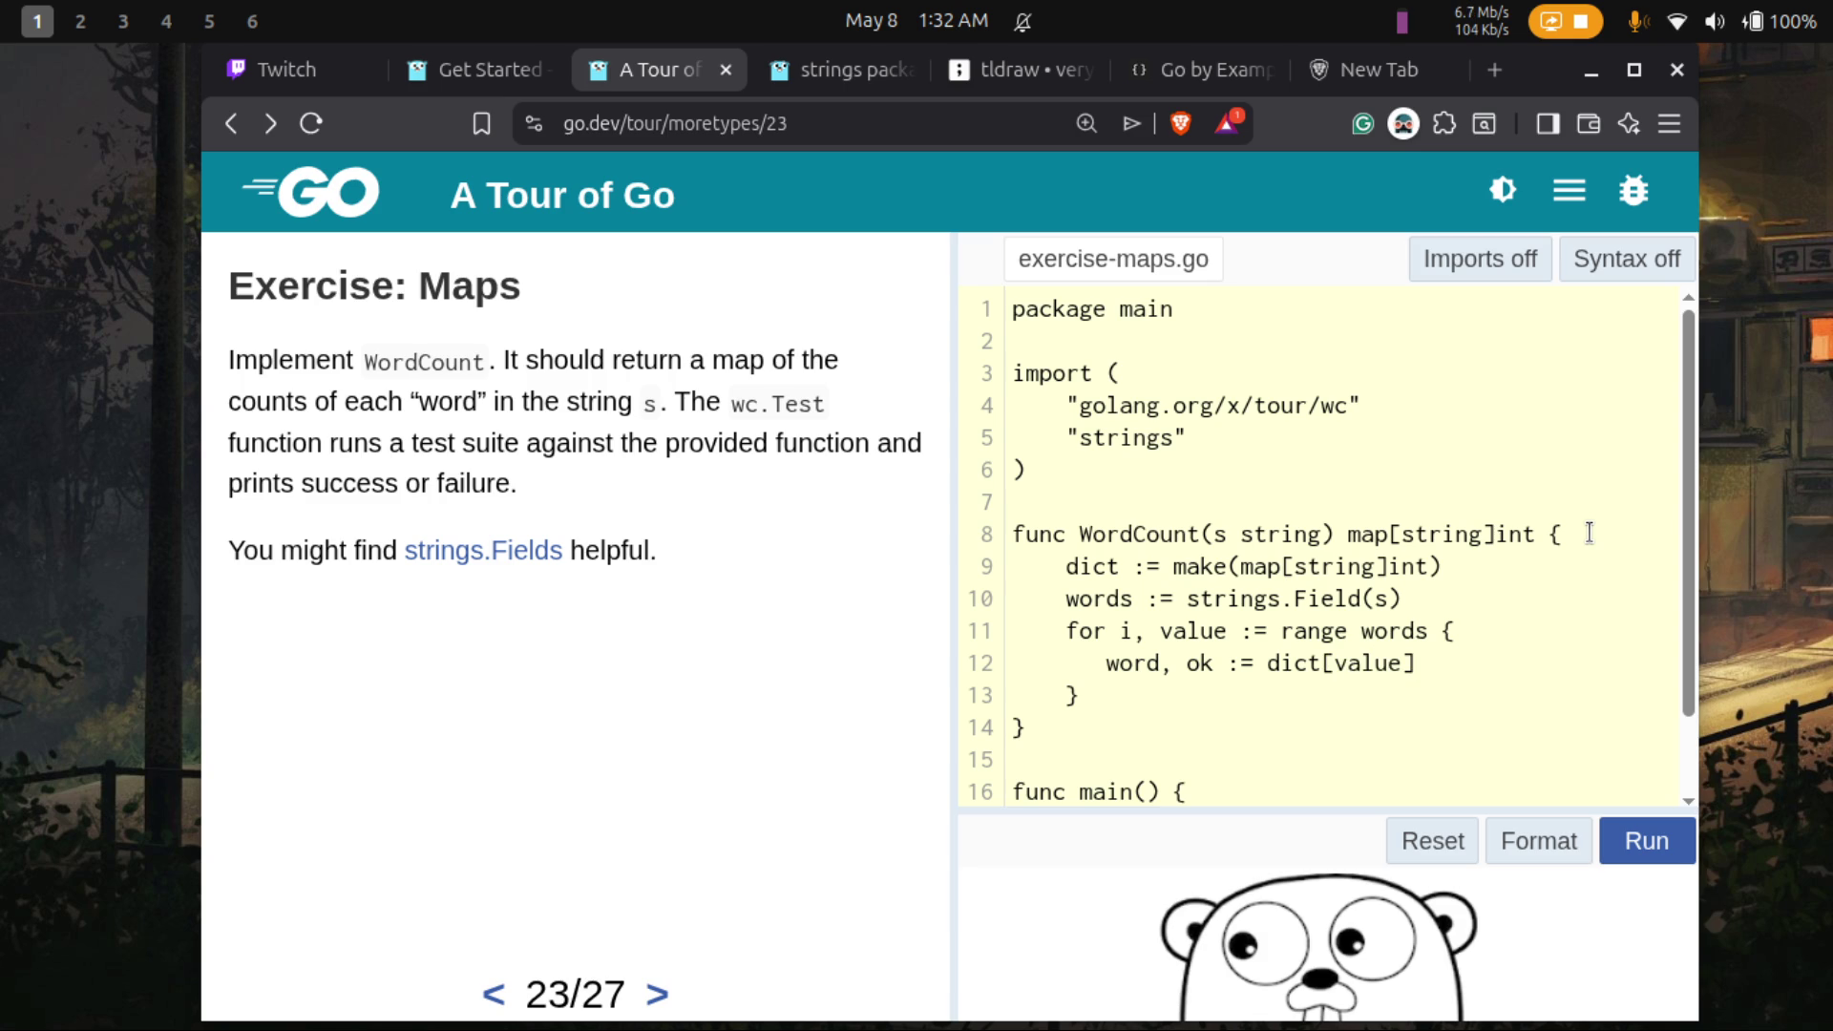
pyautogui.press('Return')
pyautogui.write('if ok')
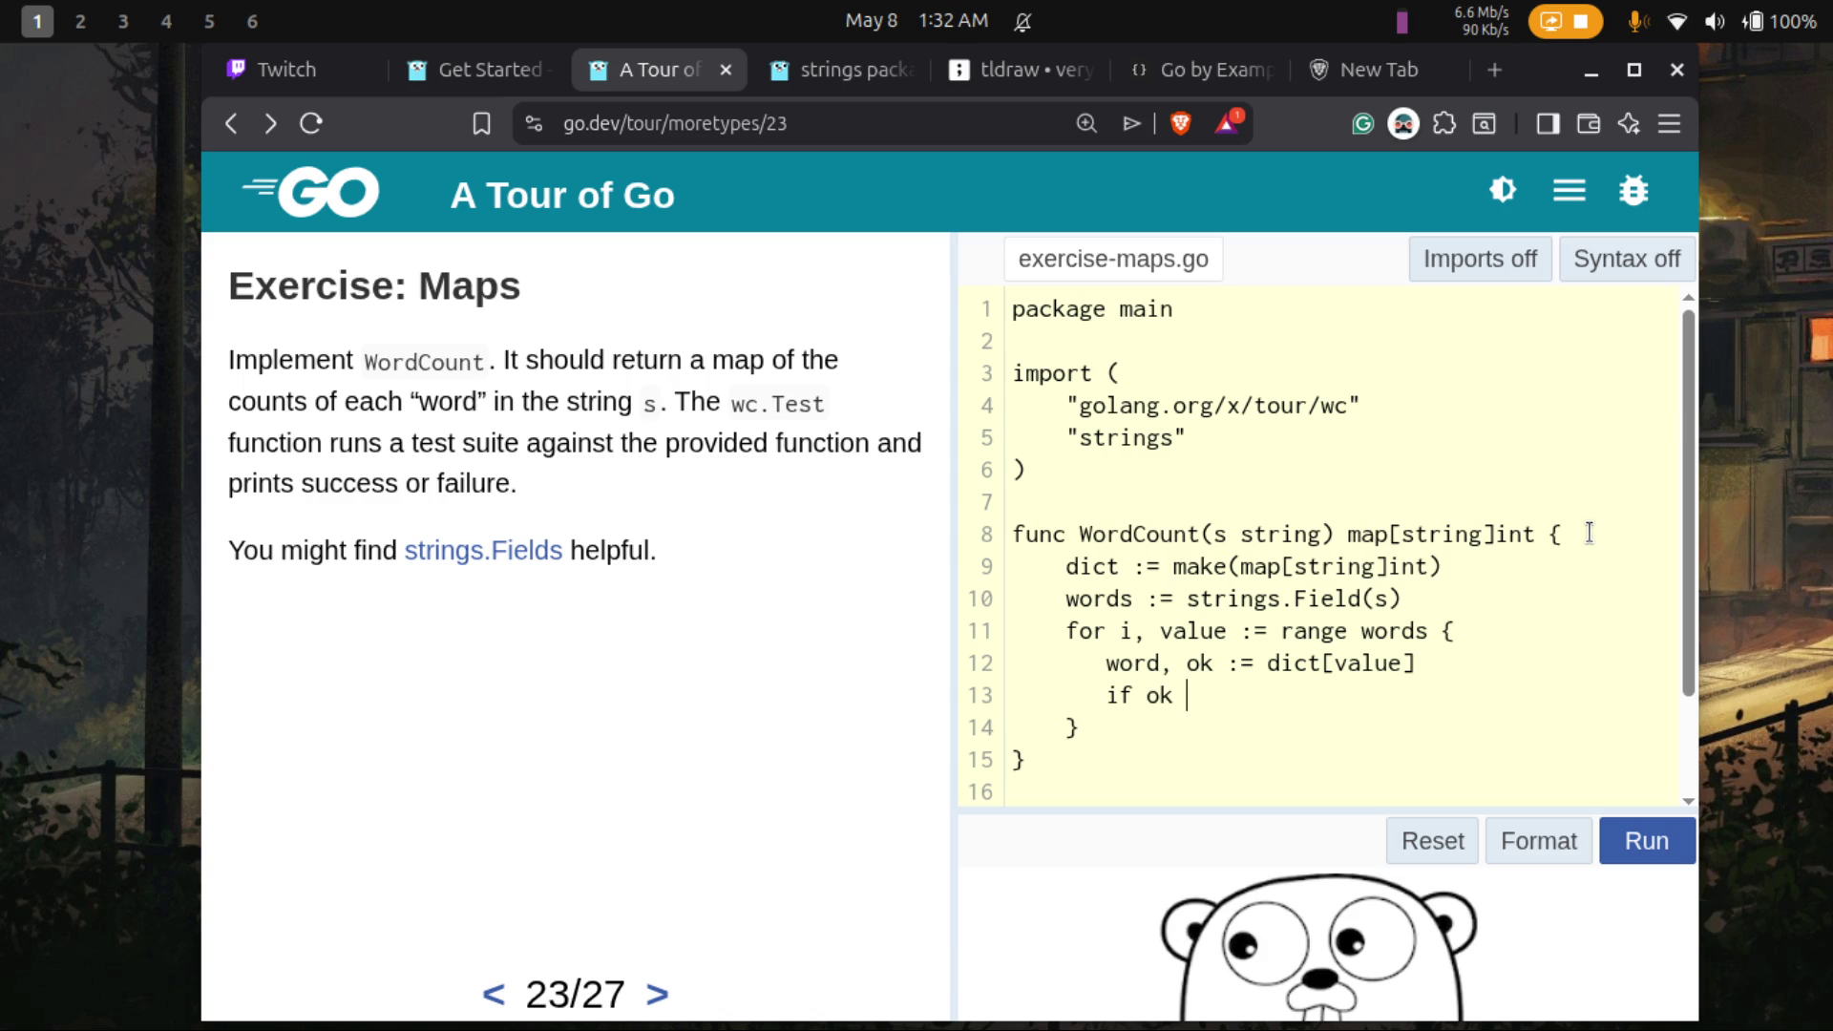
# - Add braces for the if ok block with an indented blank line inside
pyautogui.write('{')
pyautogui.press('Return')
pyautogui.write('}')
pyautogui.press('Return')
pyautogui.press('Tab')
# - Fill the if body with dict[value] = dict[value] + 1 and add a blank line after the block
pyautogui.write('elem')
pyautogui.press('BackSpace')
pyautogui.press('BackSpace')
pyautogui.press('BackSpace')
pyautogui.write('doc')
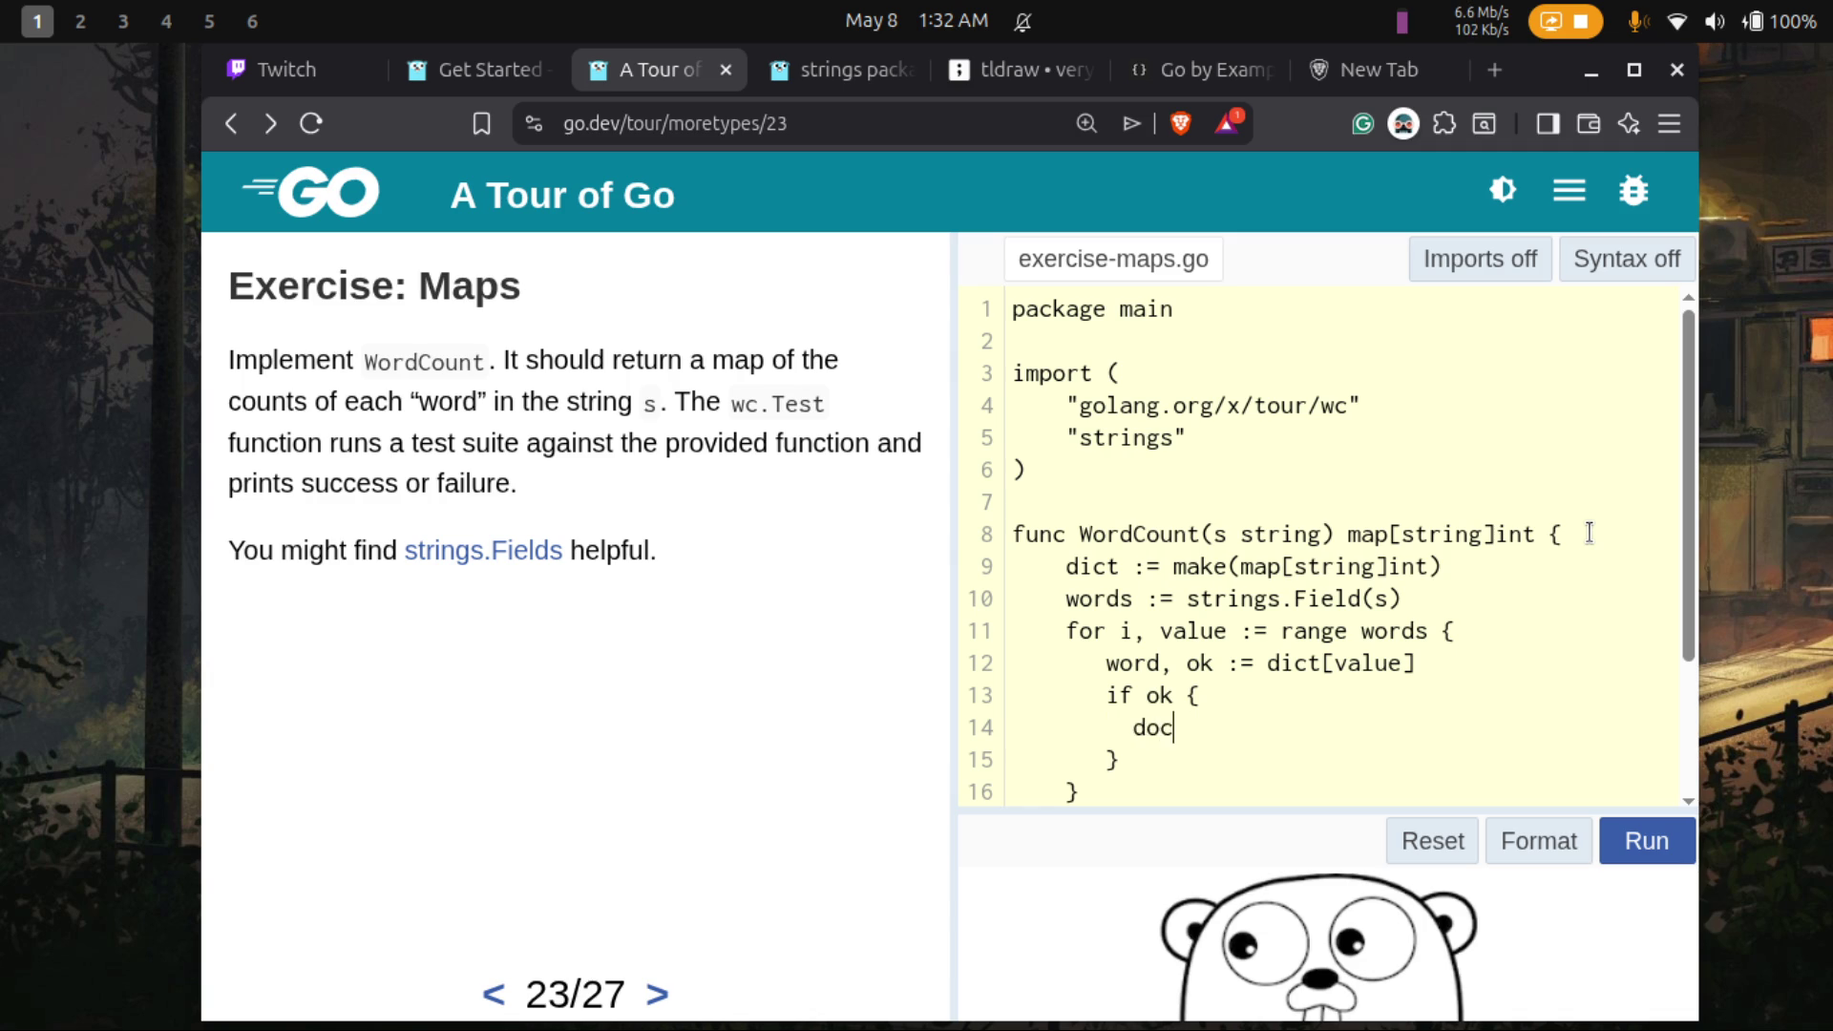
pyautogui.press('BackSpace')
pyautogui.write('ict[v')
pyautogui.write('a')
pyautogui.write('lue]')
pyautogui.write('=')
pyautogui.press('BackSpace')
pyautogui.write('= dict[value] ')
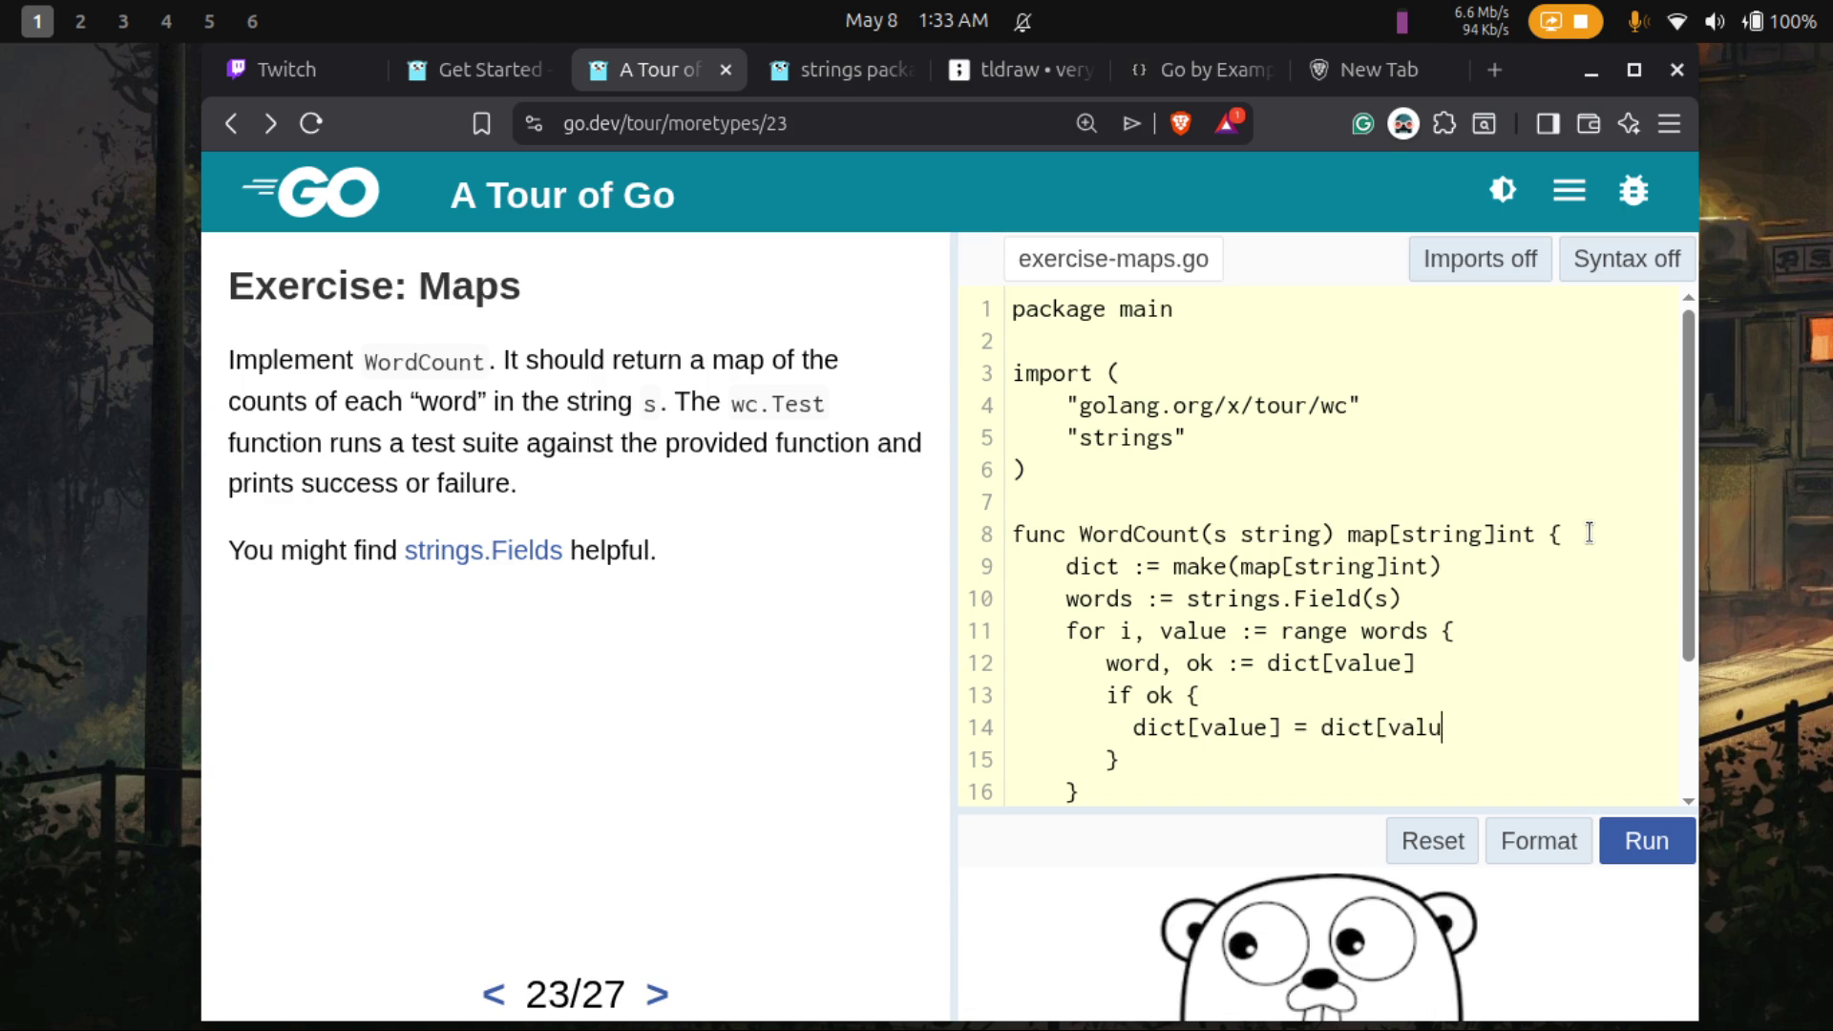
pyautogui.write('+ 1')
pyautogui.press('Down')
pyautogui.press('Return')
pyautogui.scroll(-2, 1531, 553)
pyautogui.scroll(-2, 1530, 553)
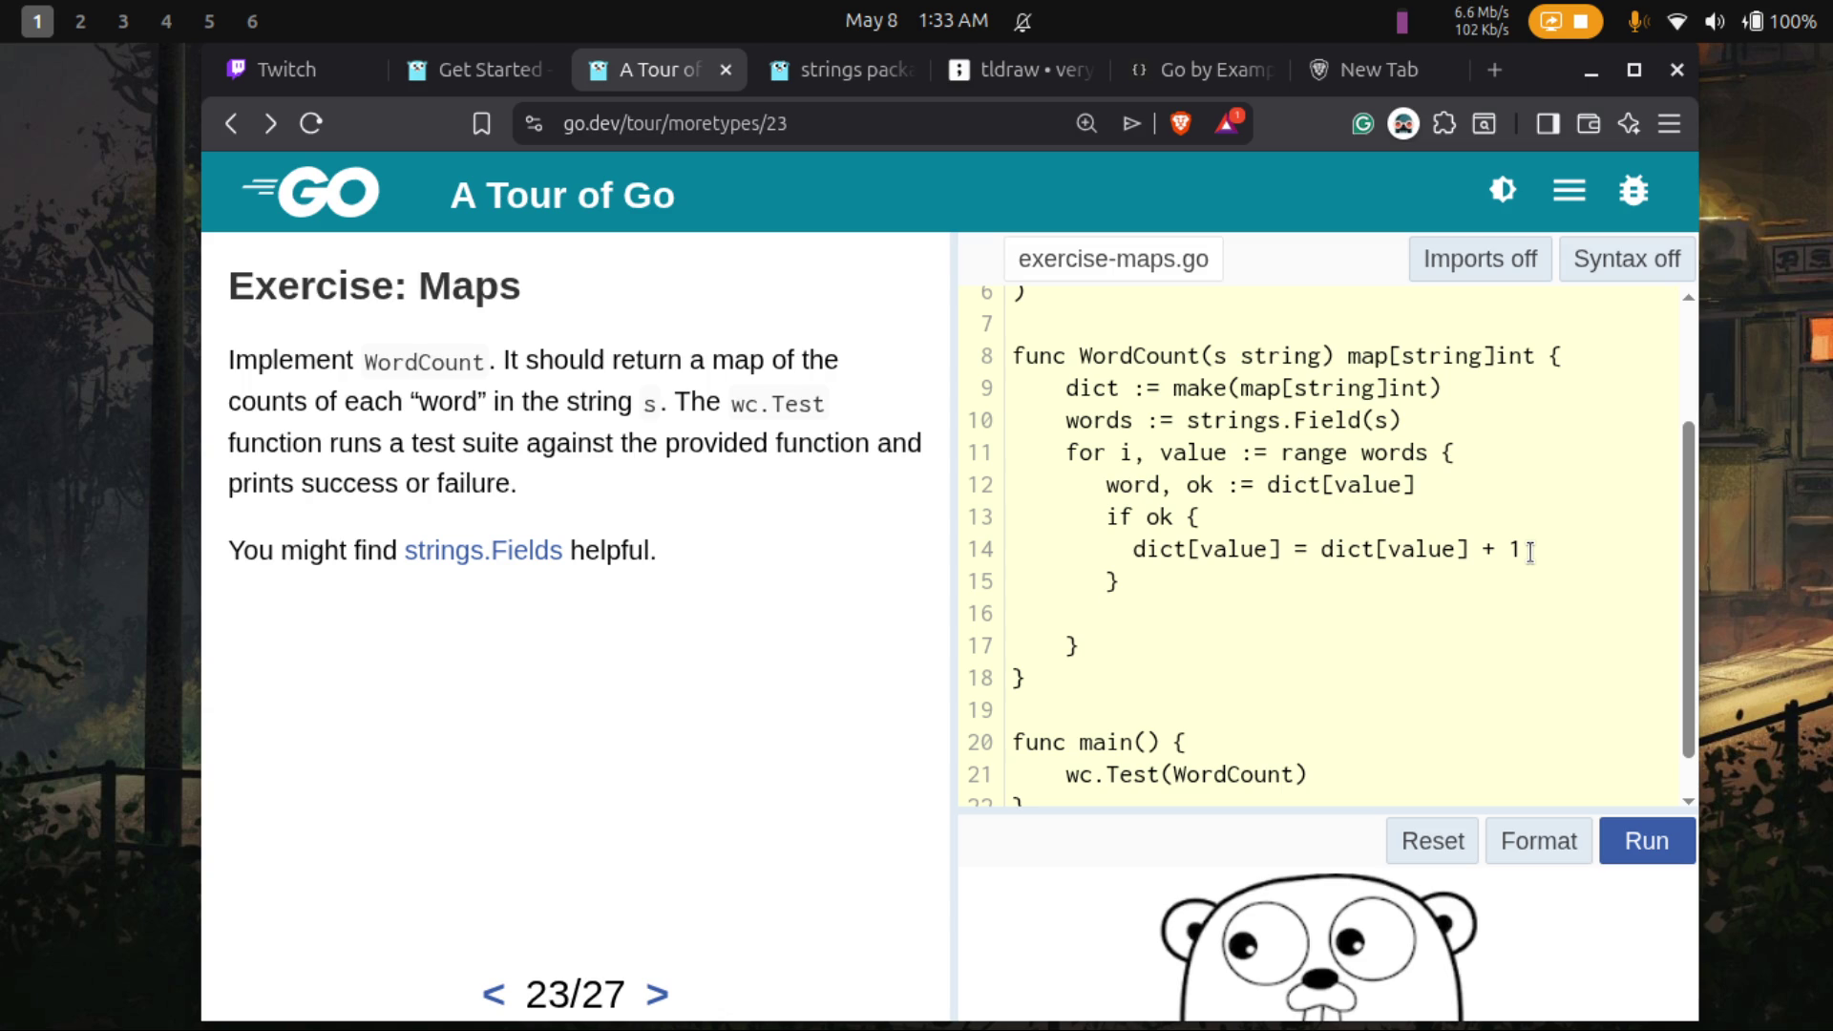
# - Add an else branch after the if block that sets dict[value]=1
pyautogui.press('End')
pyautogui.write('else ')
pyautogui.write('{')
pyautogui.press('Return')
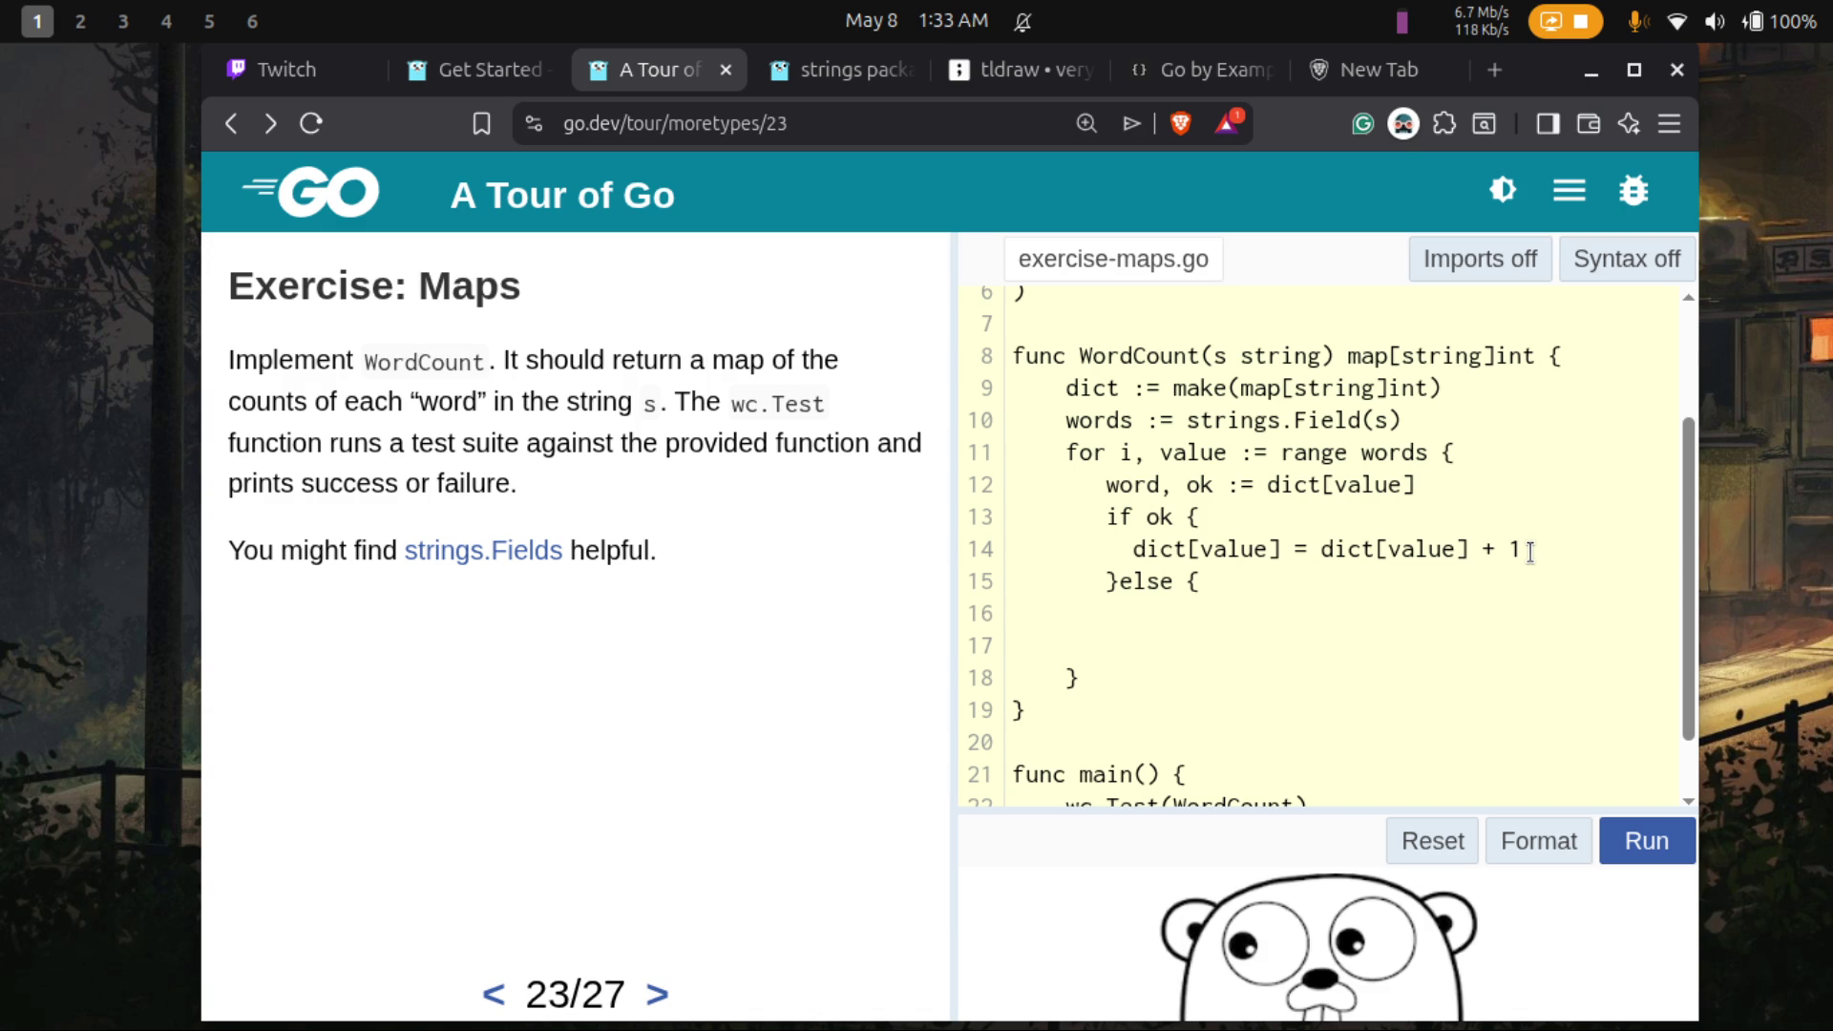
pyautogui.write('}')
pyautogui.press('Left')
pyautogui.press('Return')
pyautogui.press('Up')
pyautogui.write('dict')
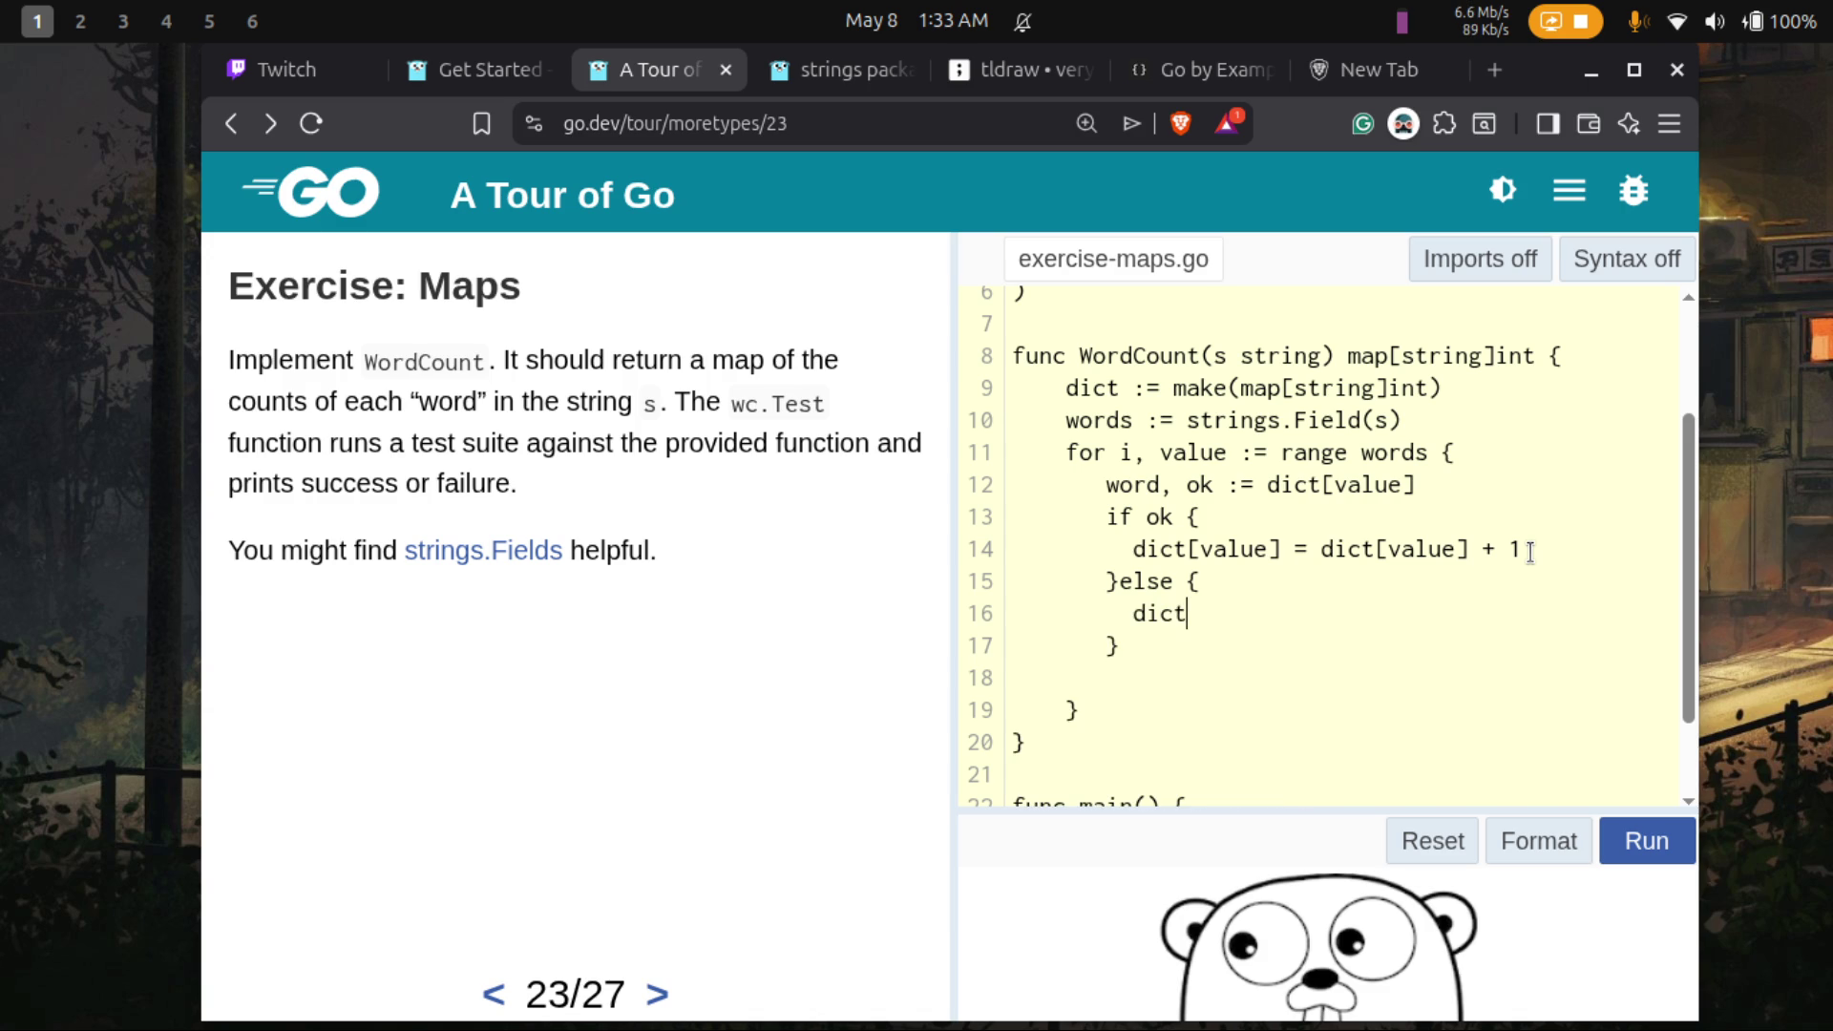
pyautogui.write('[value')
pyautogui.write(']=1')
# - Replace the unused loop index i with _ on line 11 and run the WordCount code
pyautogui.scroll(-2, 1518, 507)
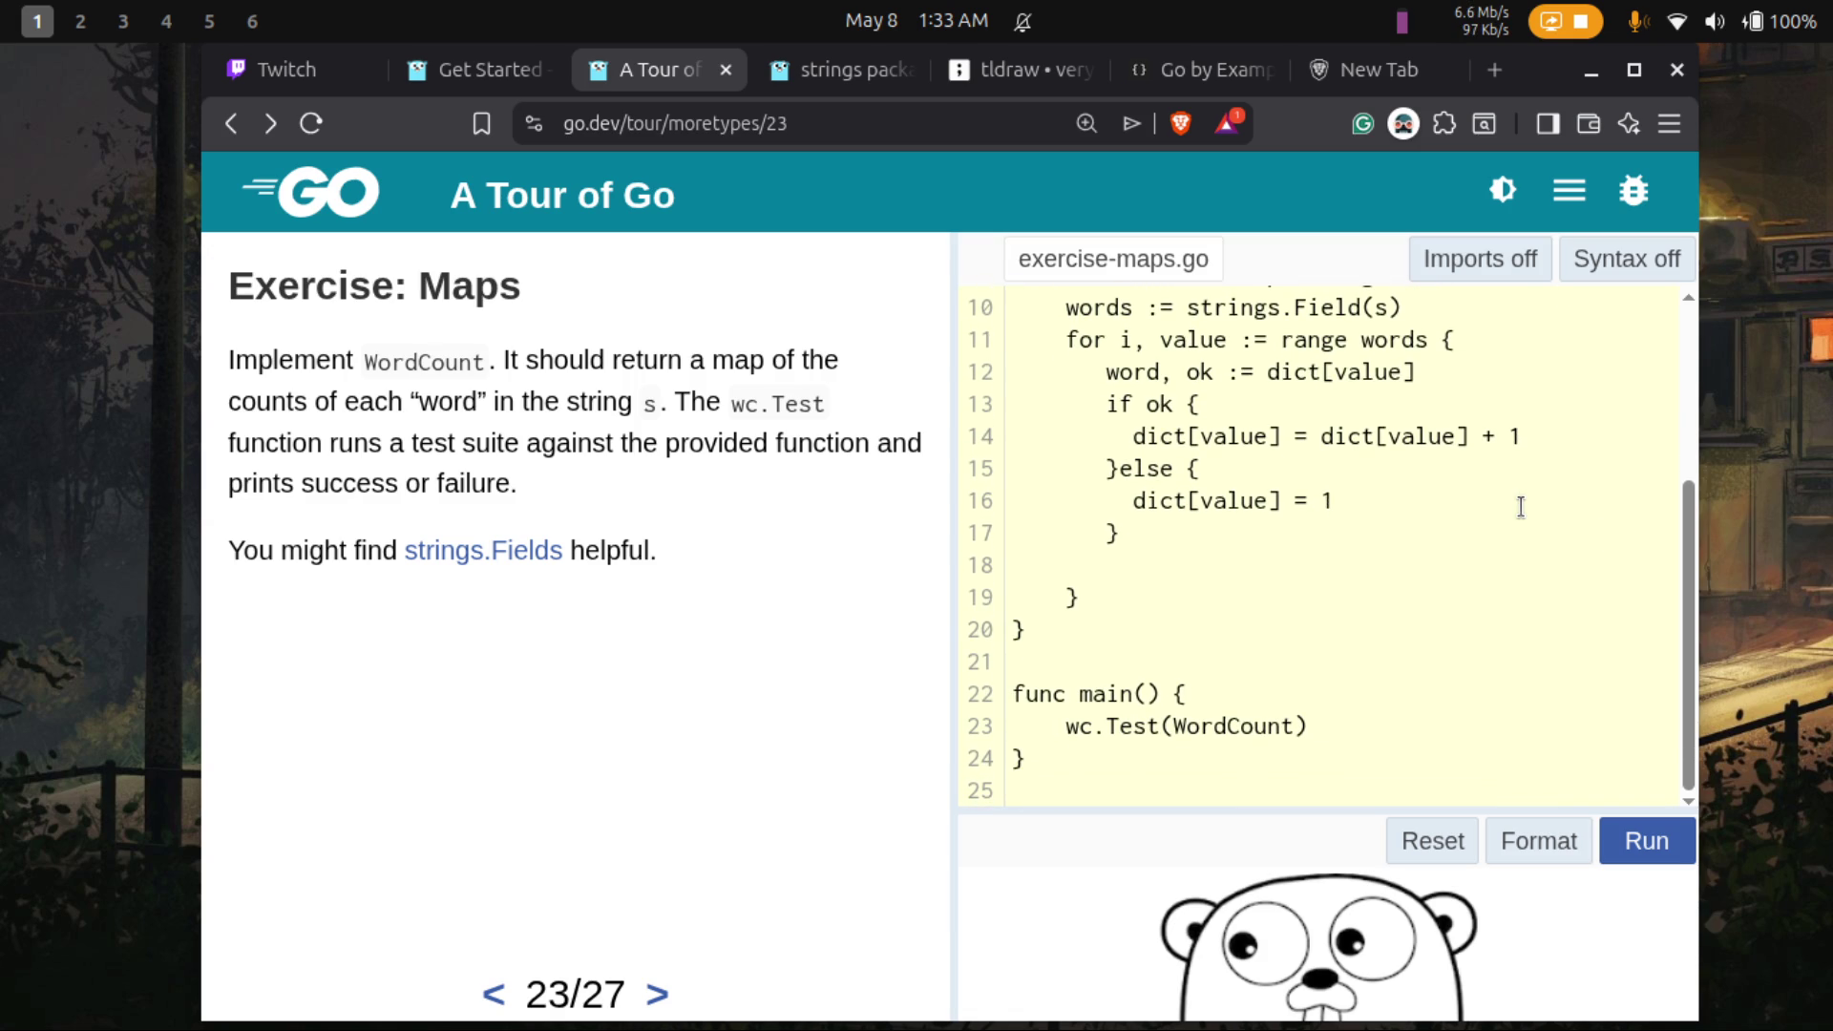
pyautogui.scroll(3, 1363, 506)
pyautogui.scroll(-1, 1362, 506)
pyautogui.scroll(-1, 1362, 506)
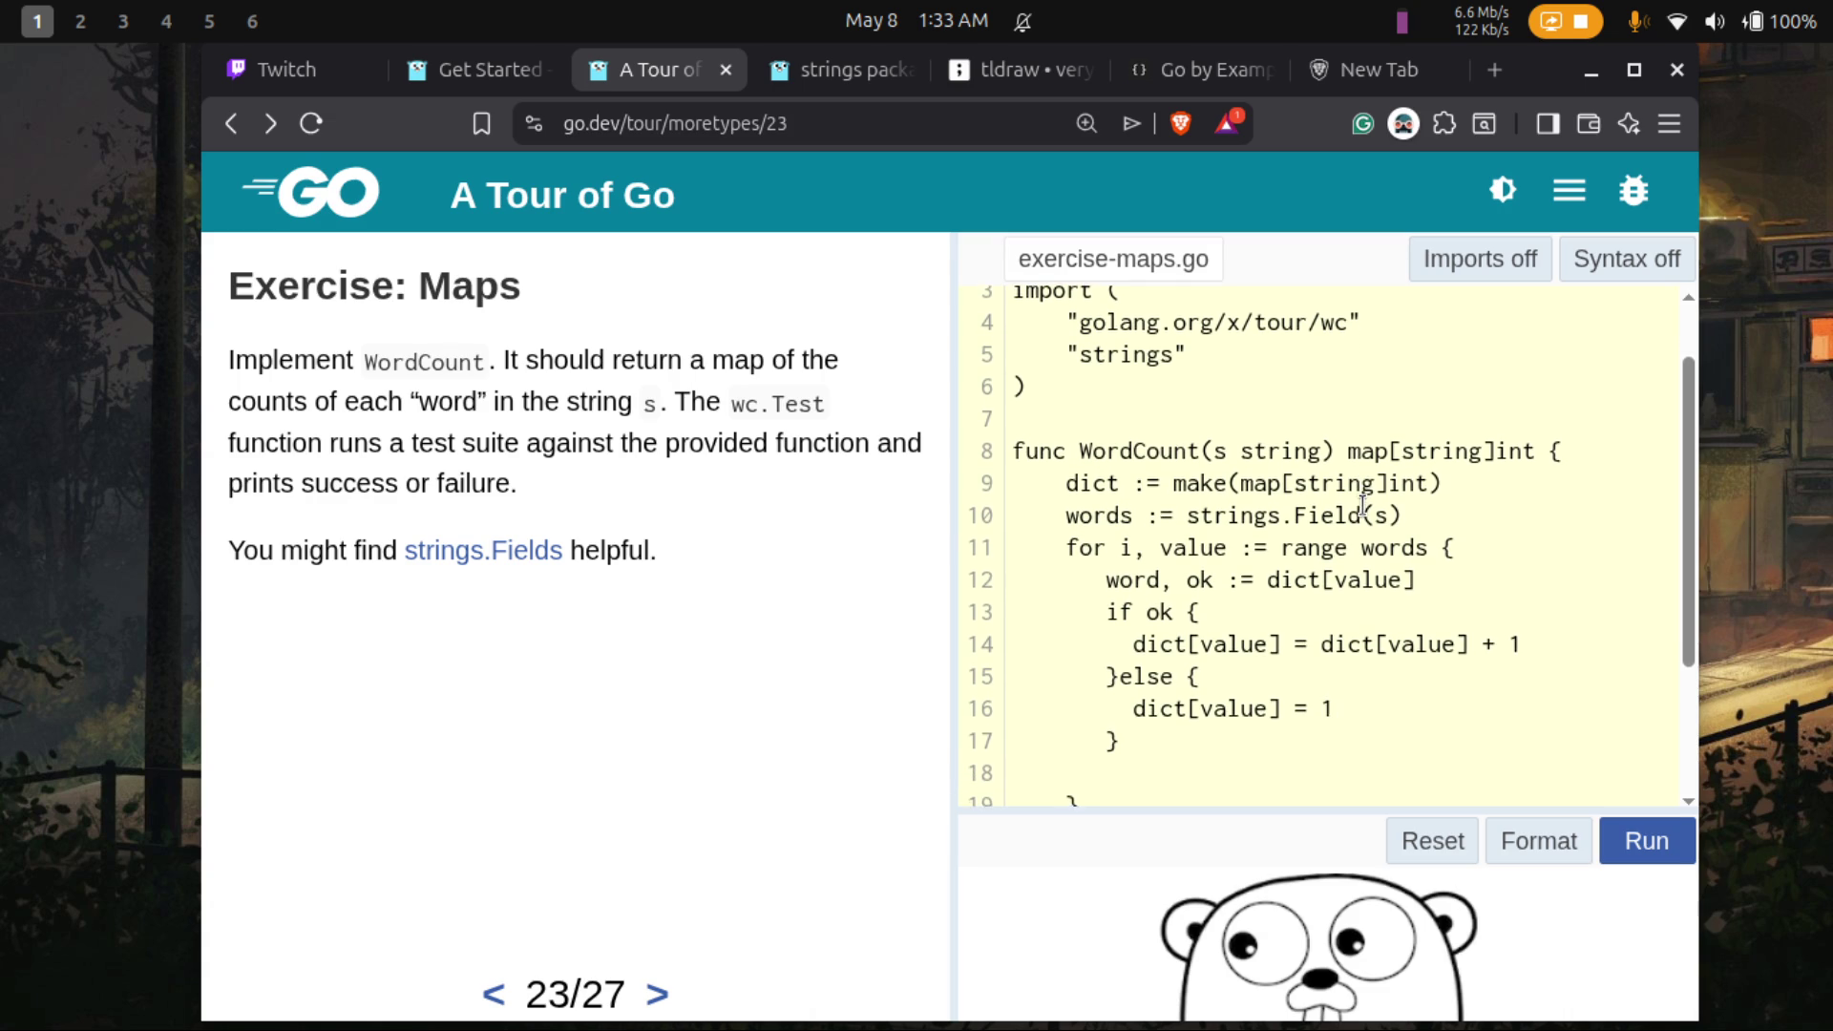
pyautogui.scroll(-1, 1362, 506)
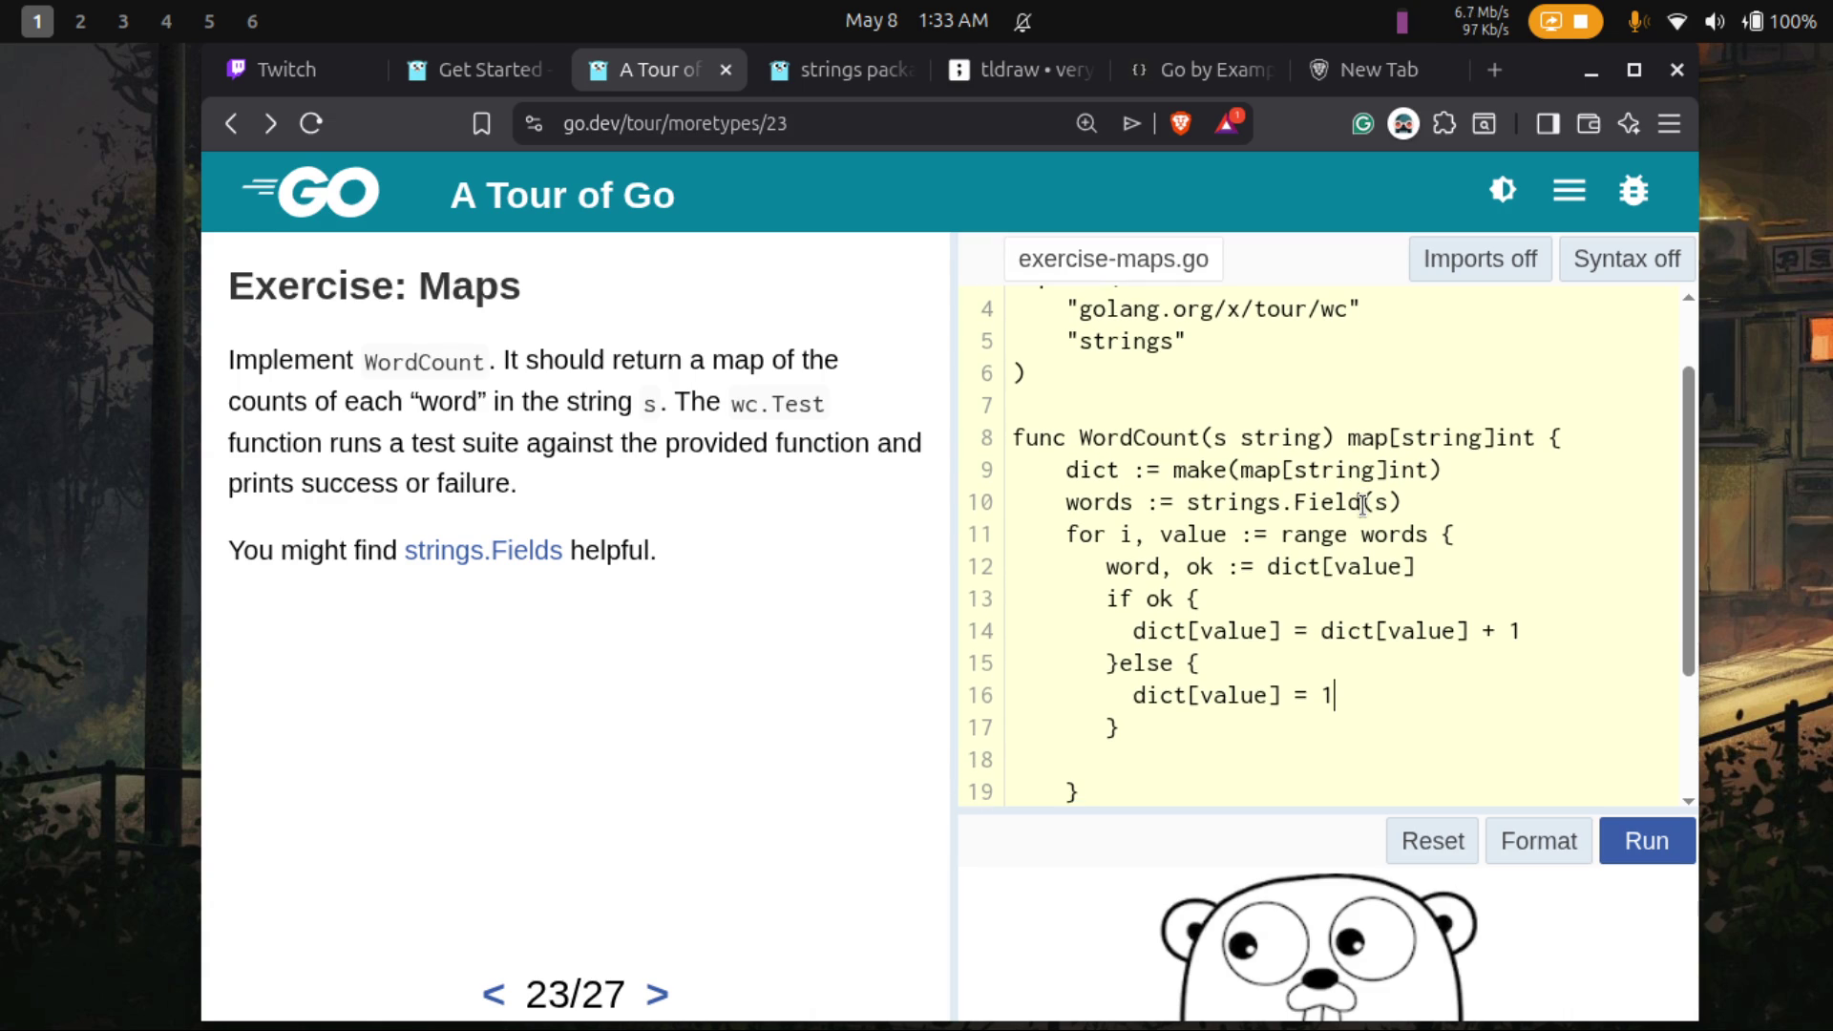
pyautogui.click(1133, 525)
pyautogui.press('BackSpace')
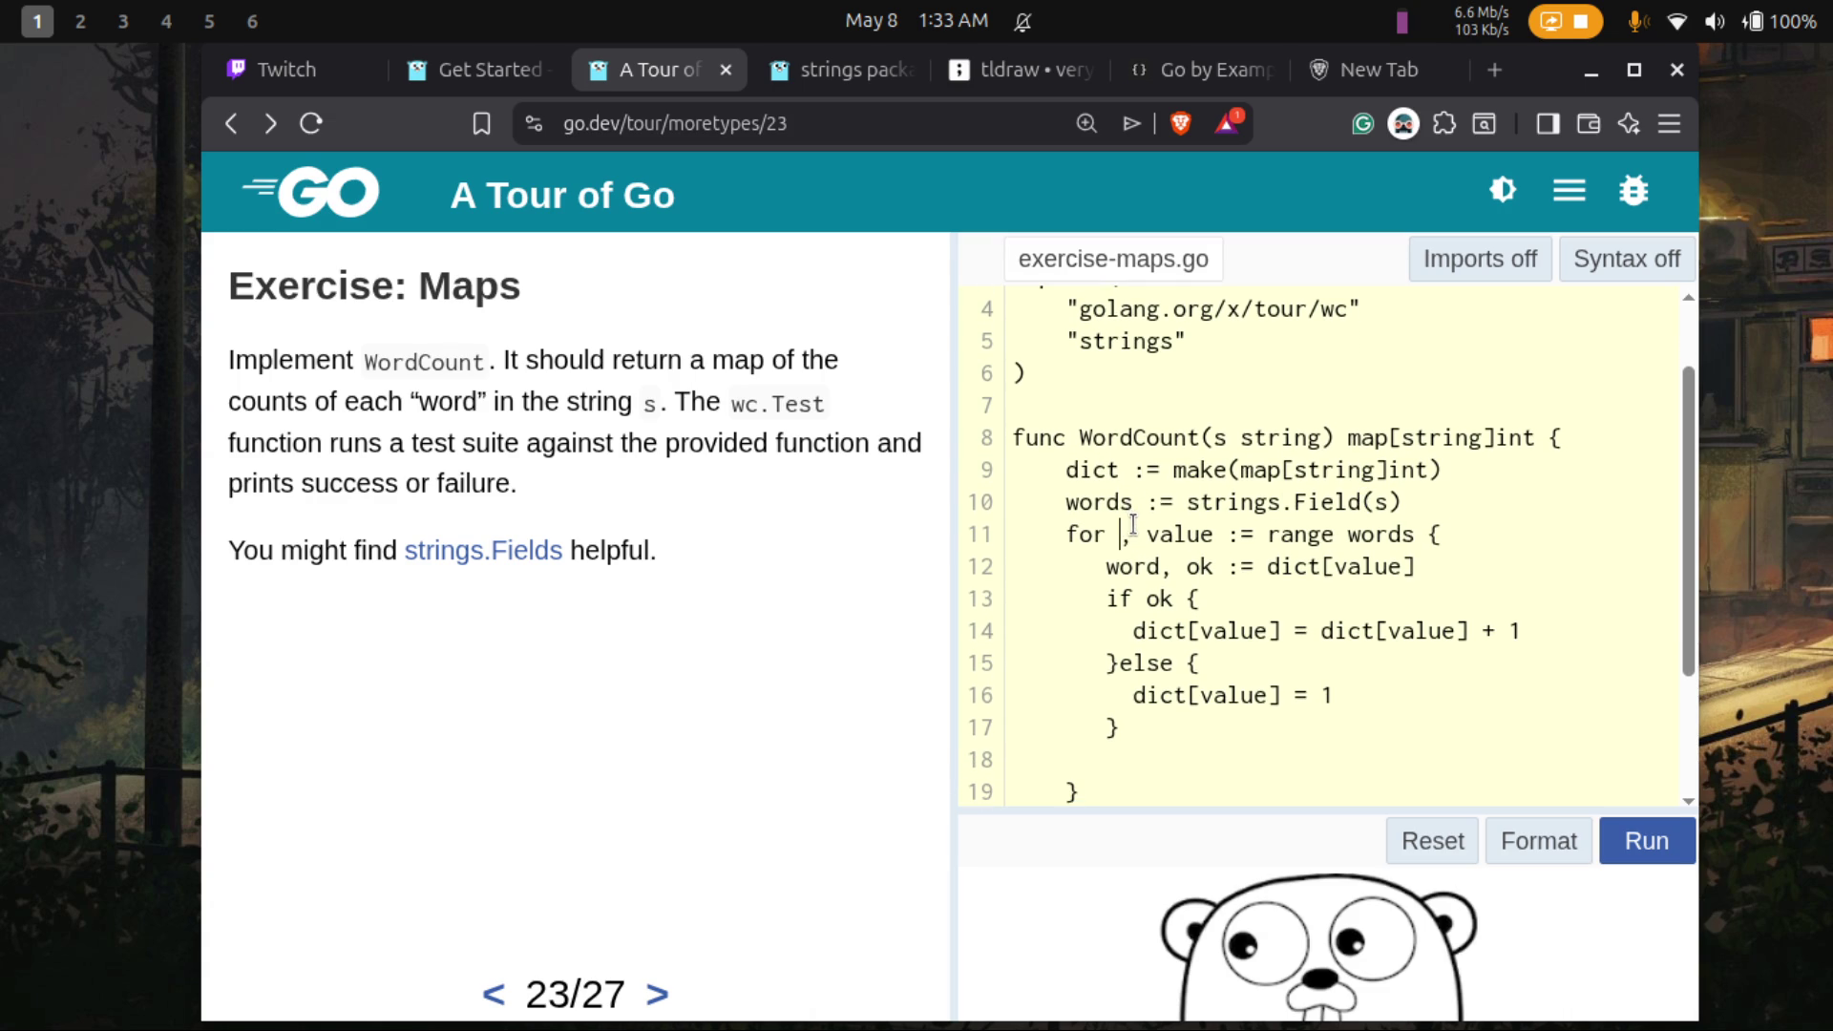
pyautogui.write('_')
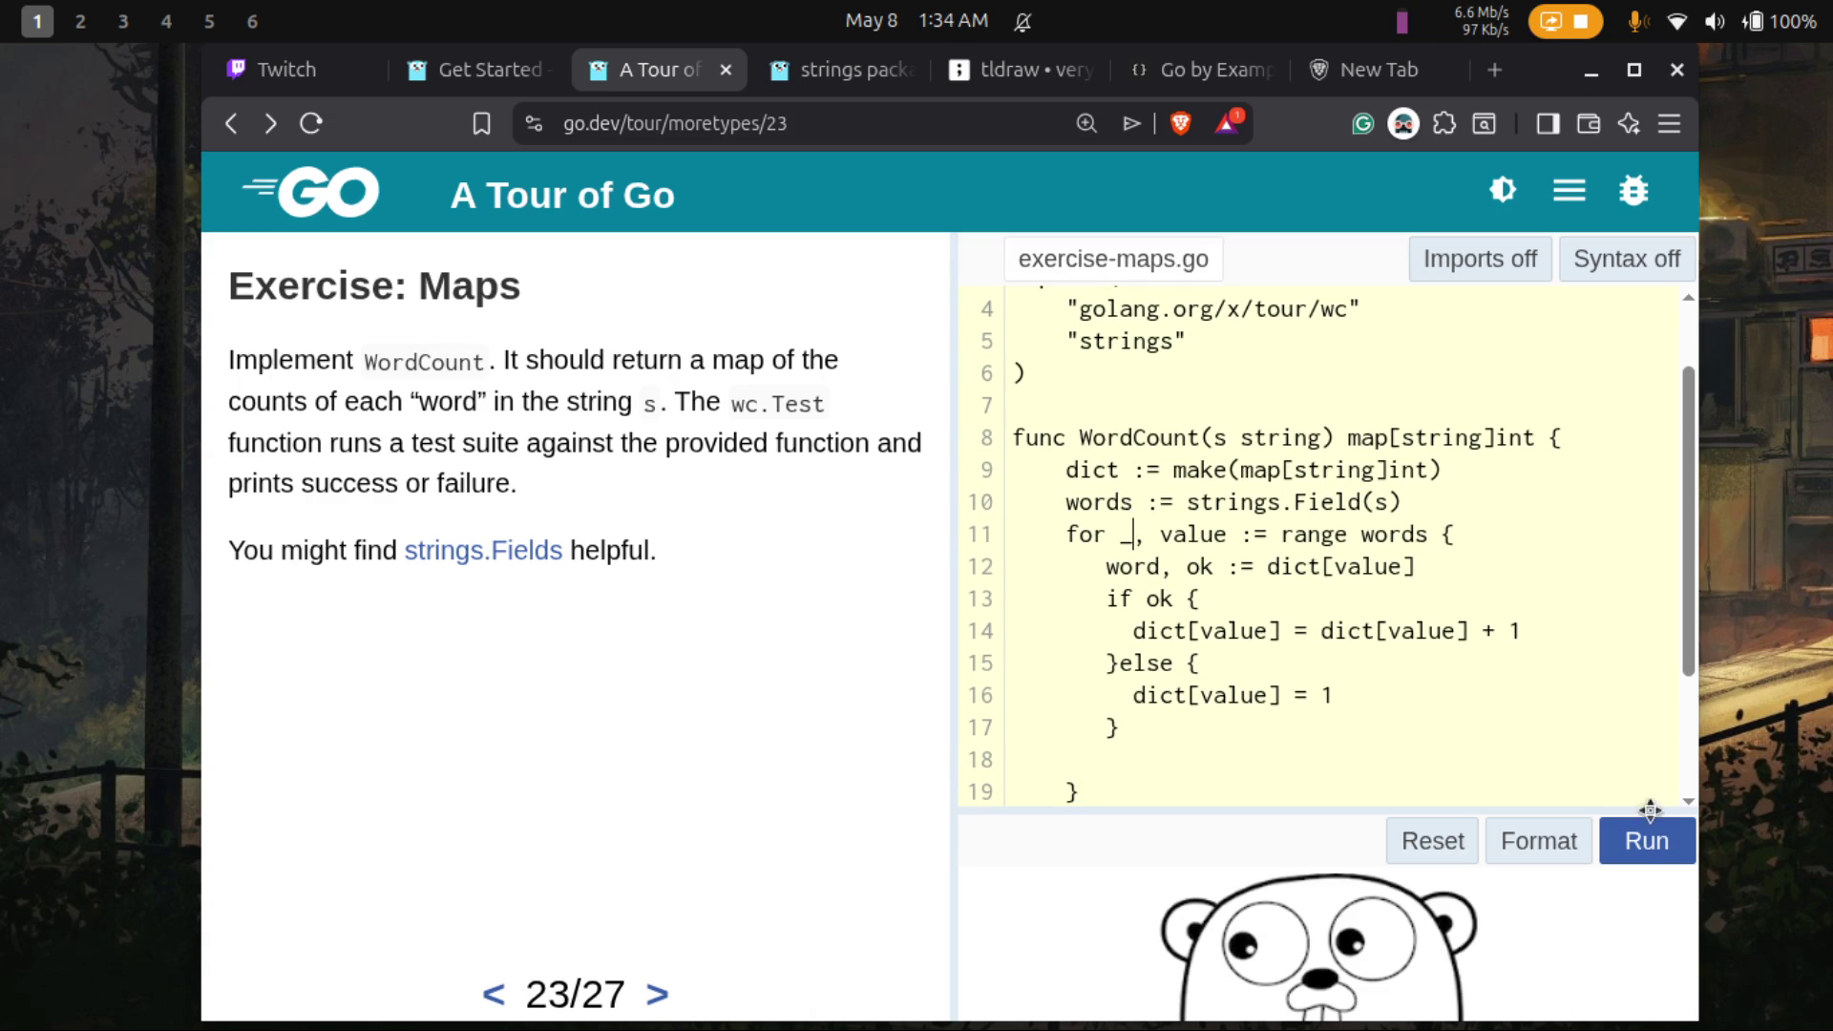
pyautogui.click(1635, 838)
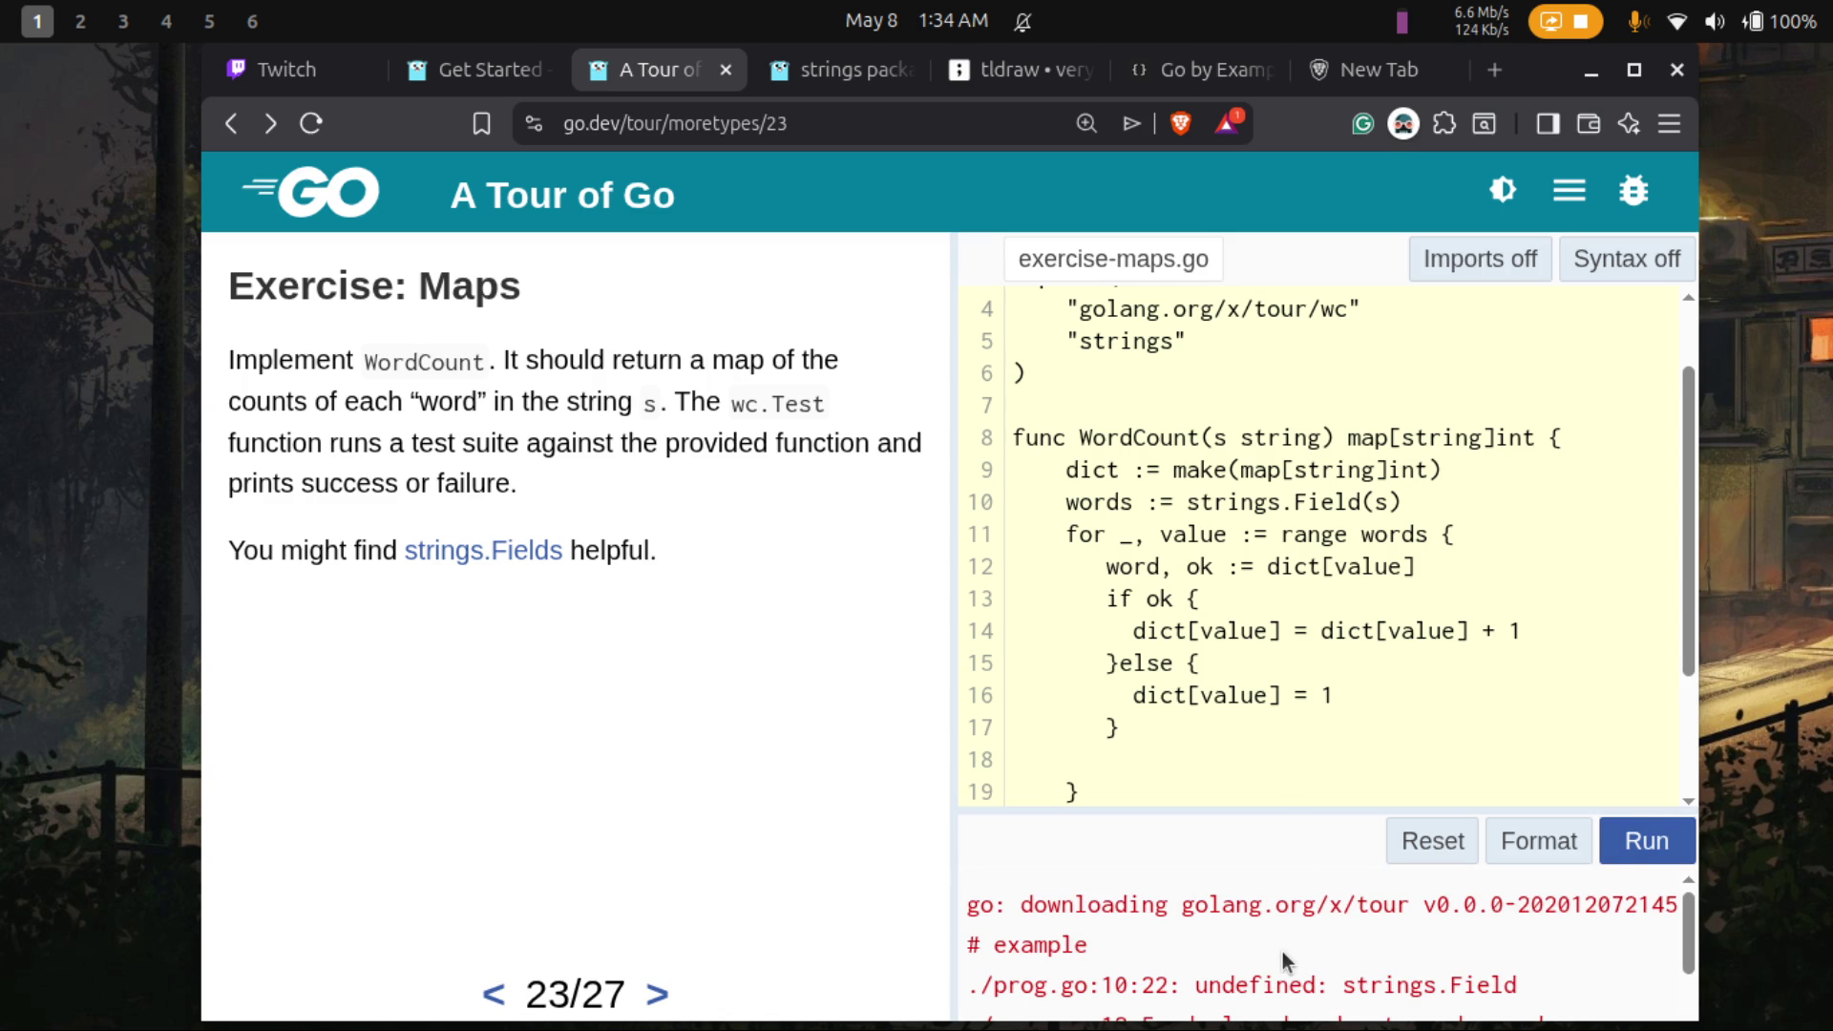
# - Replace the unused 'word' variable on line 12 with '_' and rerun the code
pyautogui.scroll(-2, 1281, 951)
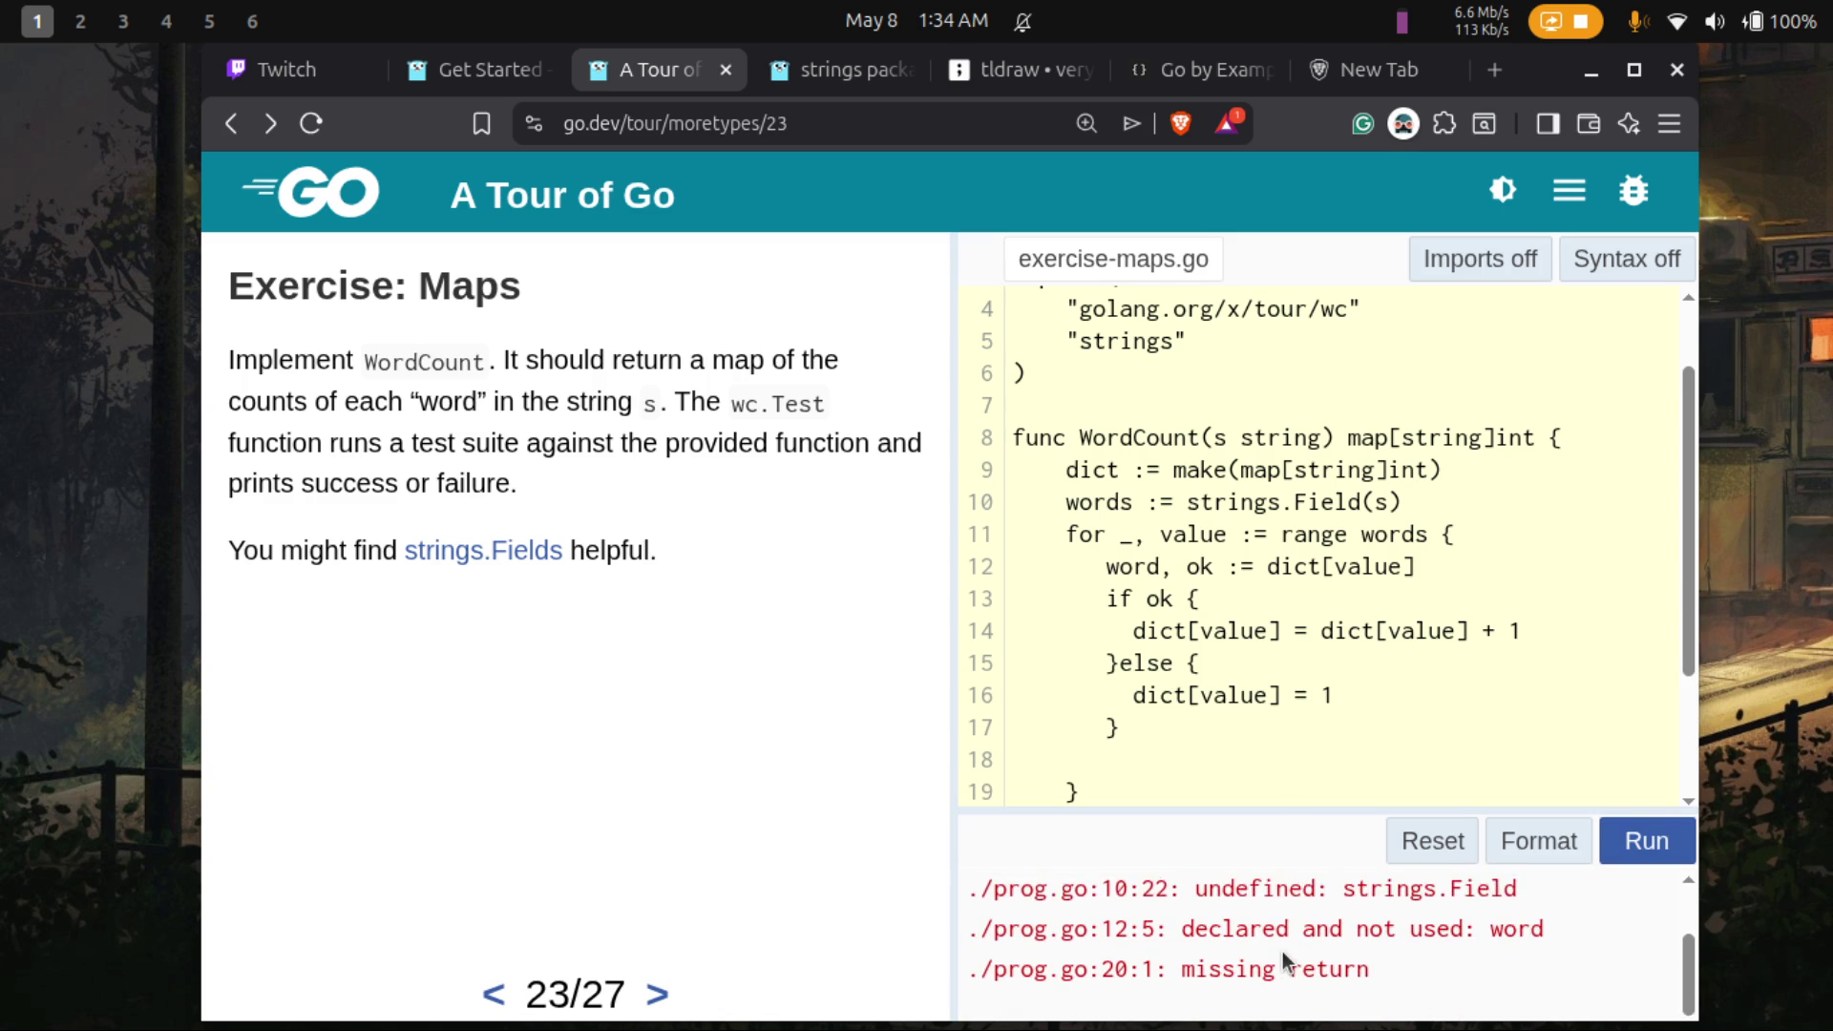
pyautogui.scroll(-1, 1281, 951)
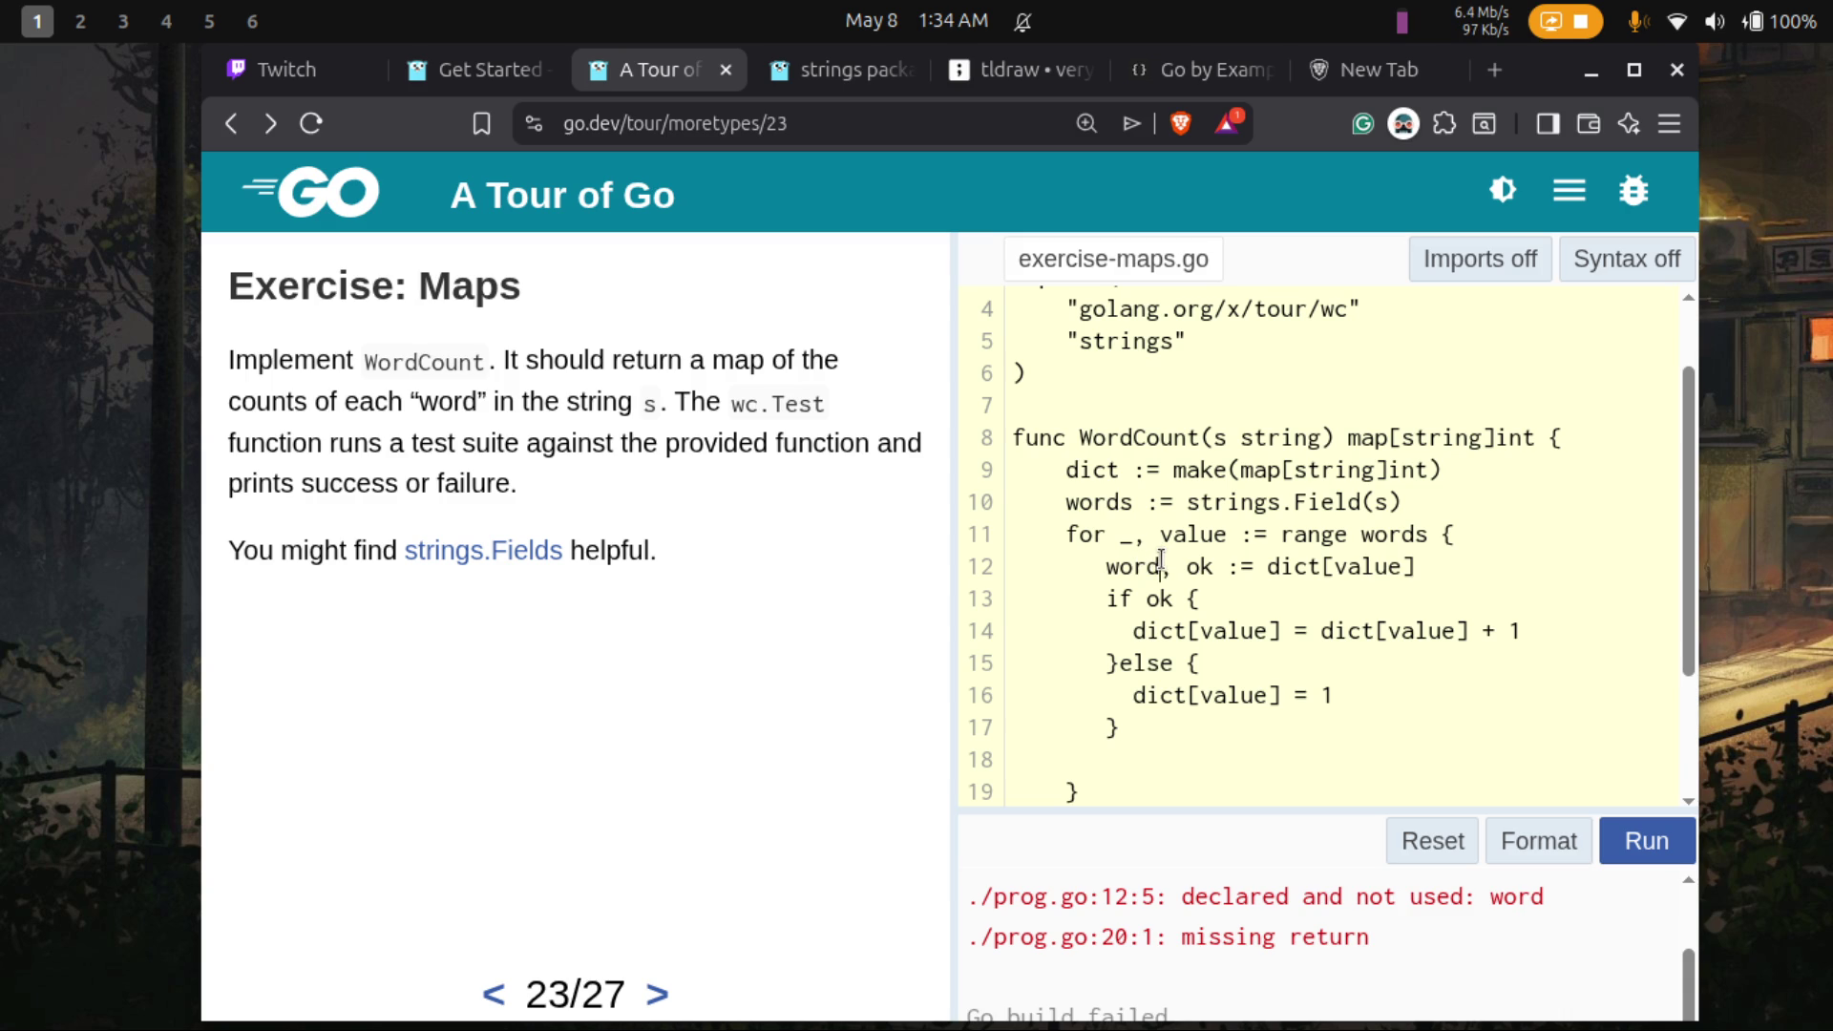
pyautogui.press('BackSpace')
pyautogui.press('BackSpace')
pyautogui.press('BackSpace')
pyautogui.write('_')
pyautogui.click(1644, 841)
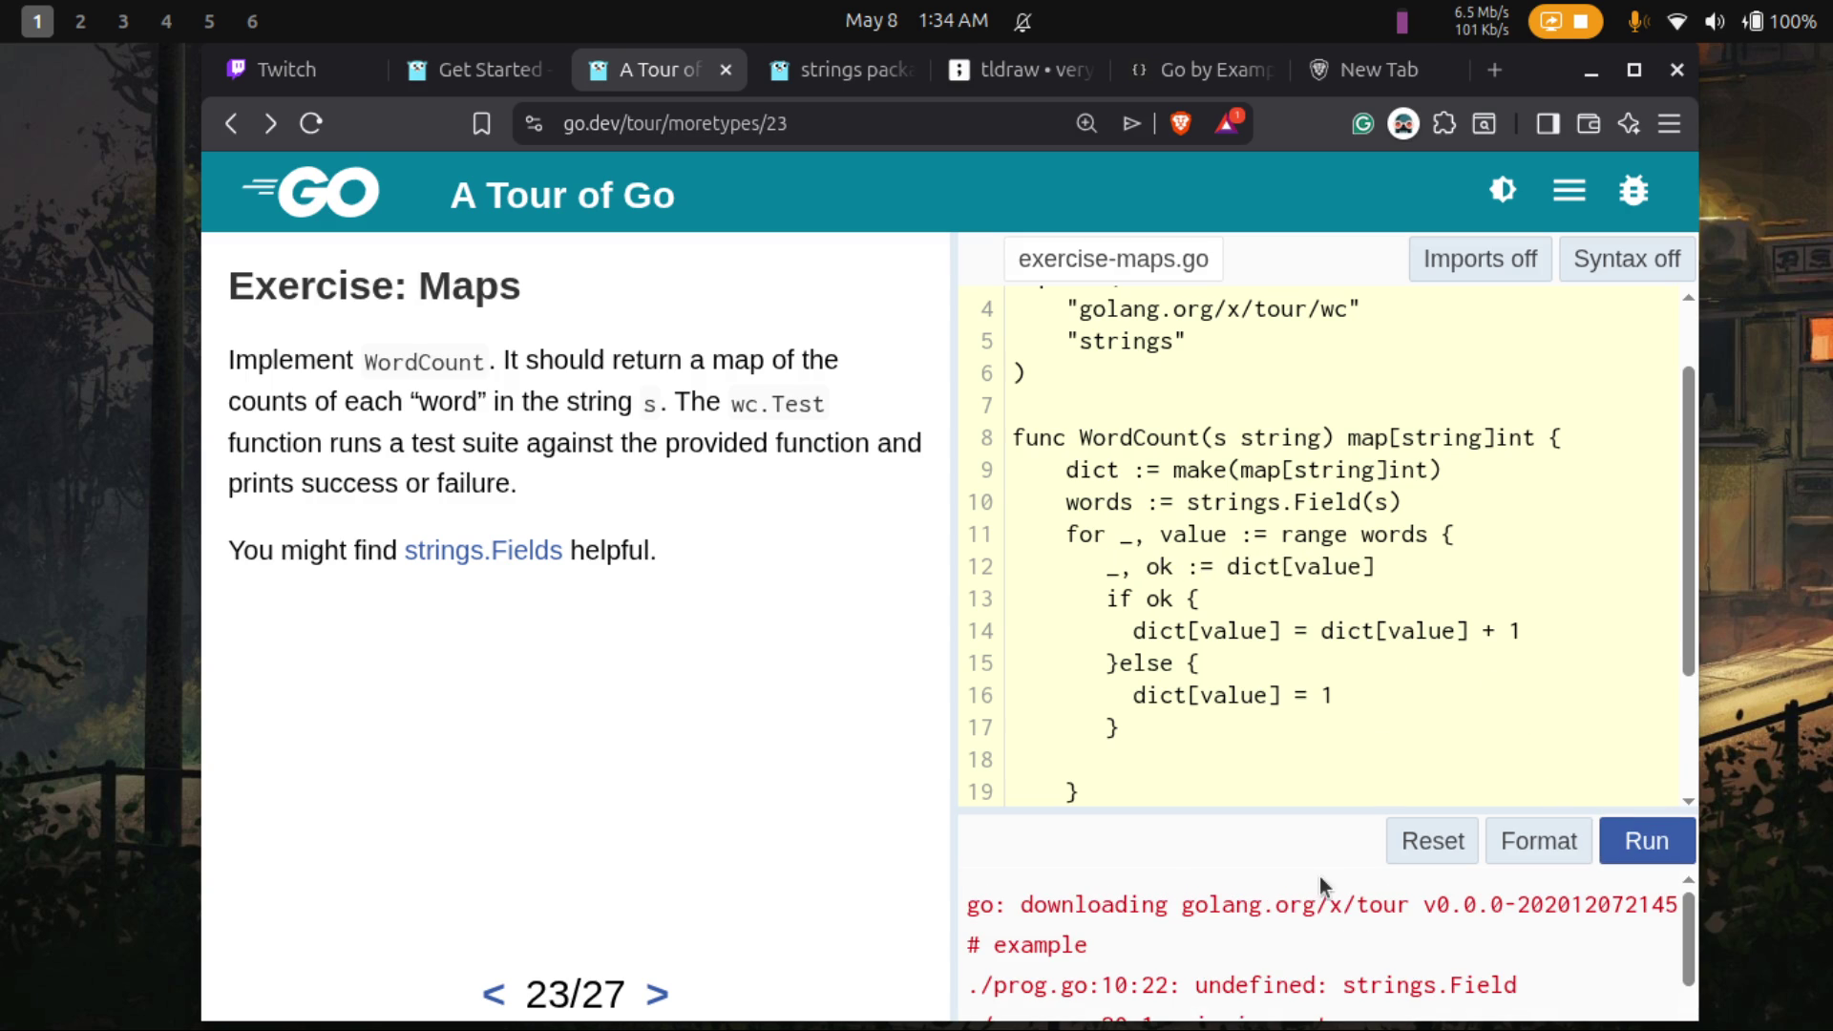
# - Correct strings.Field to strings.Fields on line 10 and rerun
pyautogui.scroll(-2, 1321, 966)
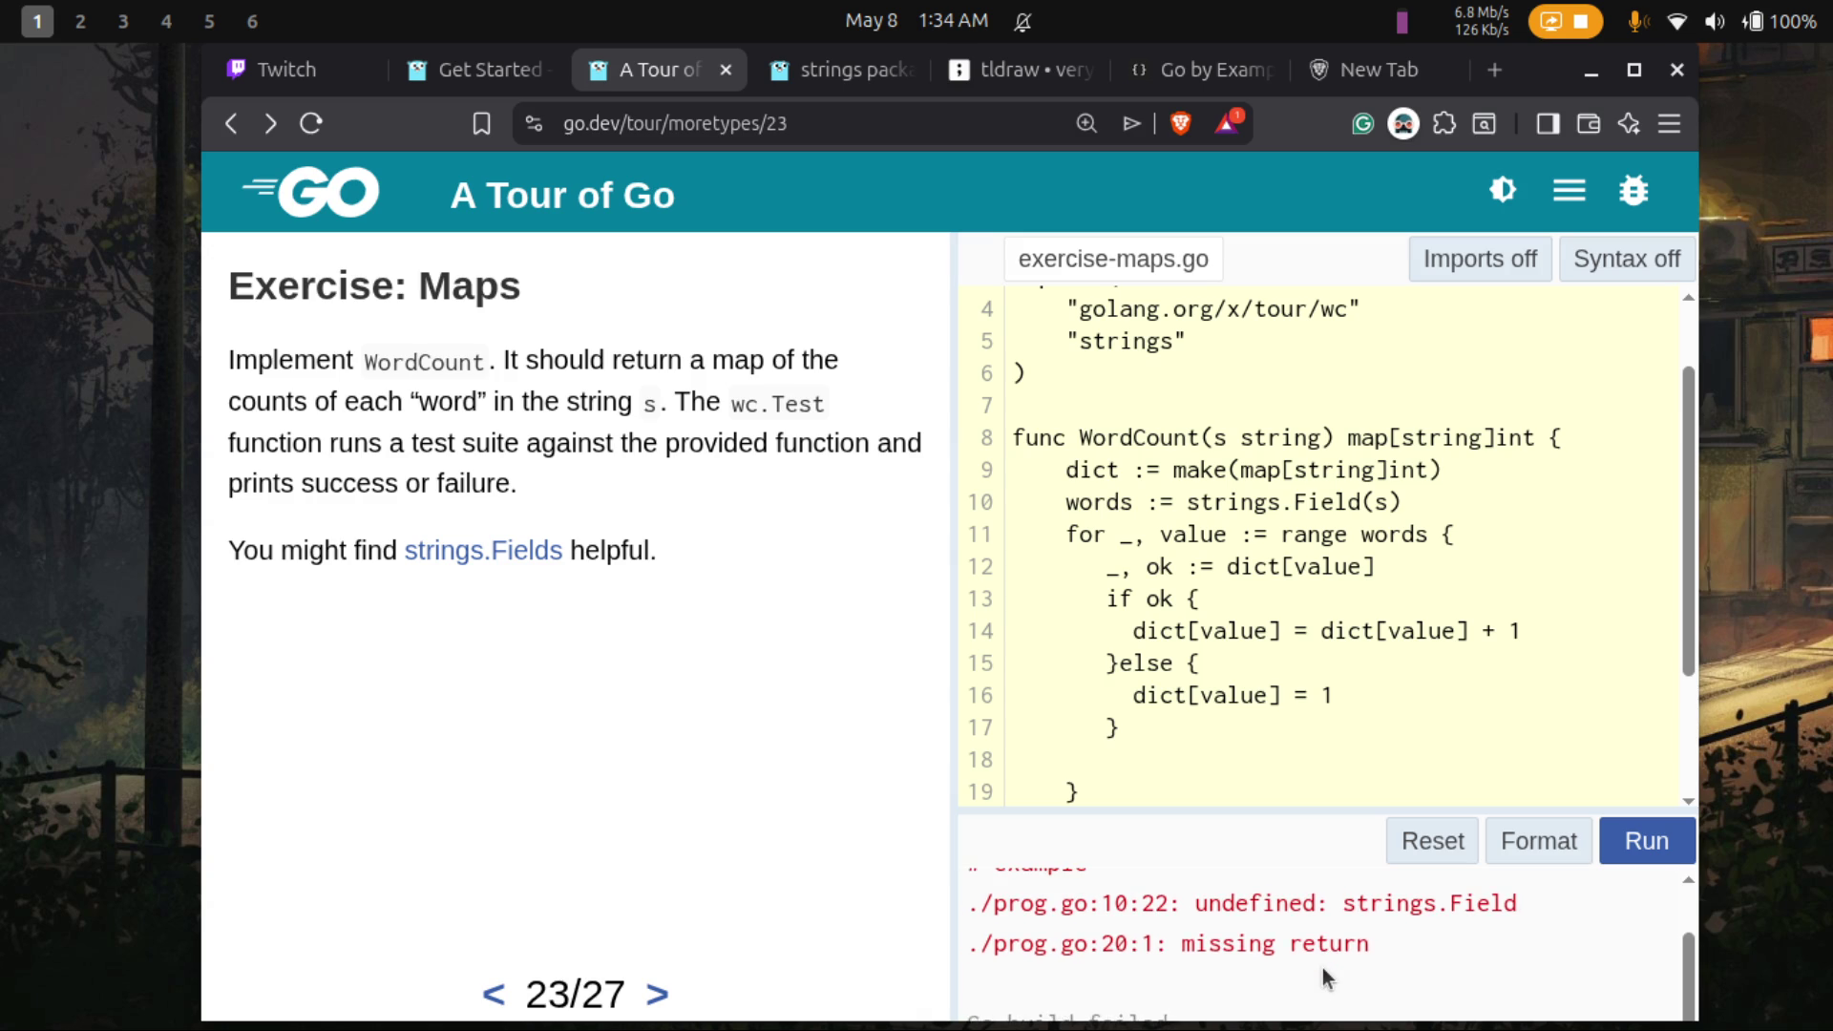
pyautogui.scroll(-1, 1321, 966)
pyautogui.click(1360, 501)
pyautogui.write('s')
pyautogui.click(1647, 841)
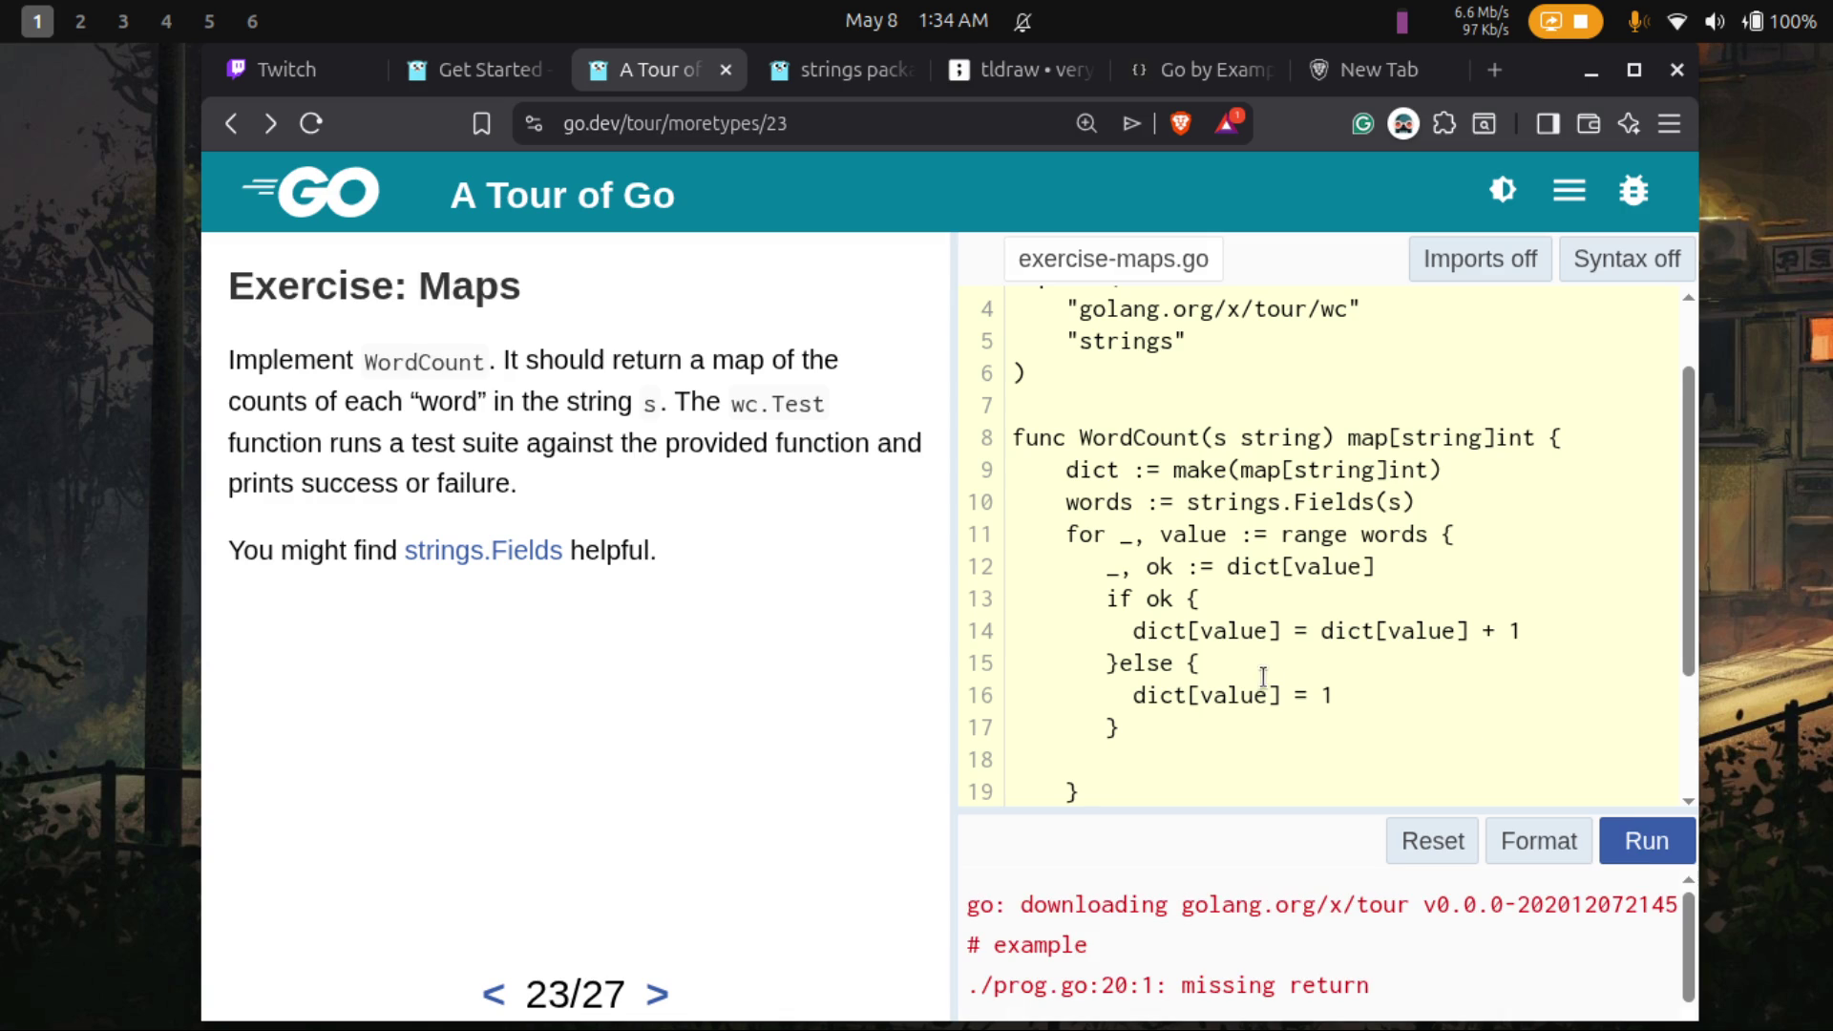
# - Add 'return dict' after the loop and run the finished WordCount solution
pyautogui.scroll(-1, 1264, 676)
pyautogui.scroll(1, 1264, 676)
pyautogui.press('Return')
pyautogui.write('return ')
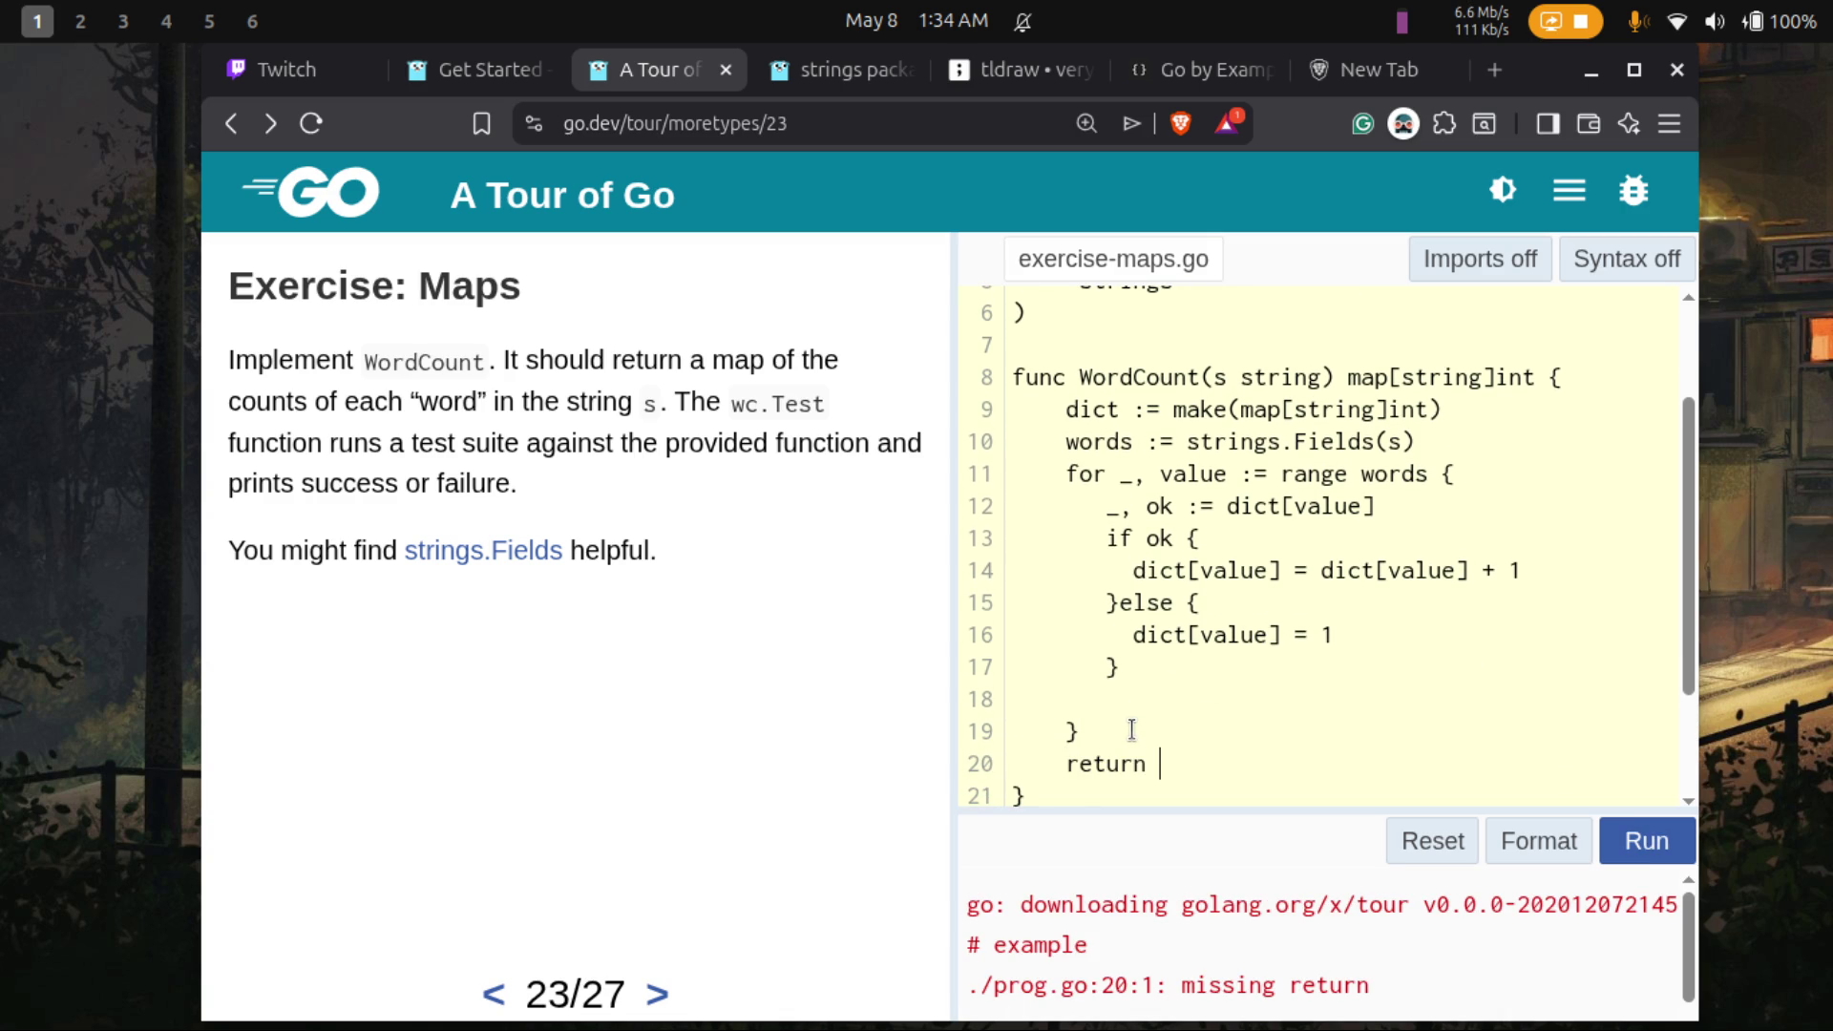
pyautogui.write('dict')
pyautogui.scroll(-2, 1303, 674)
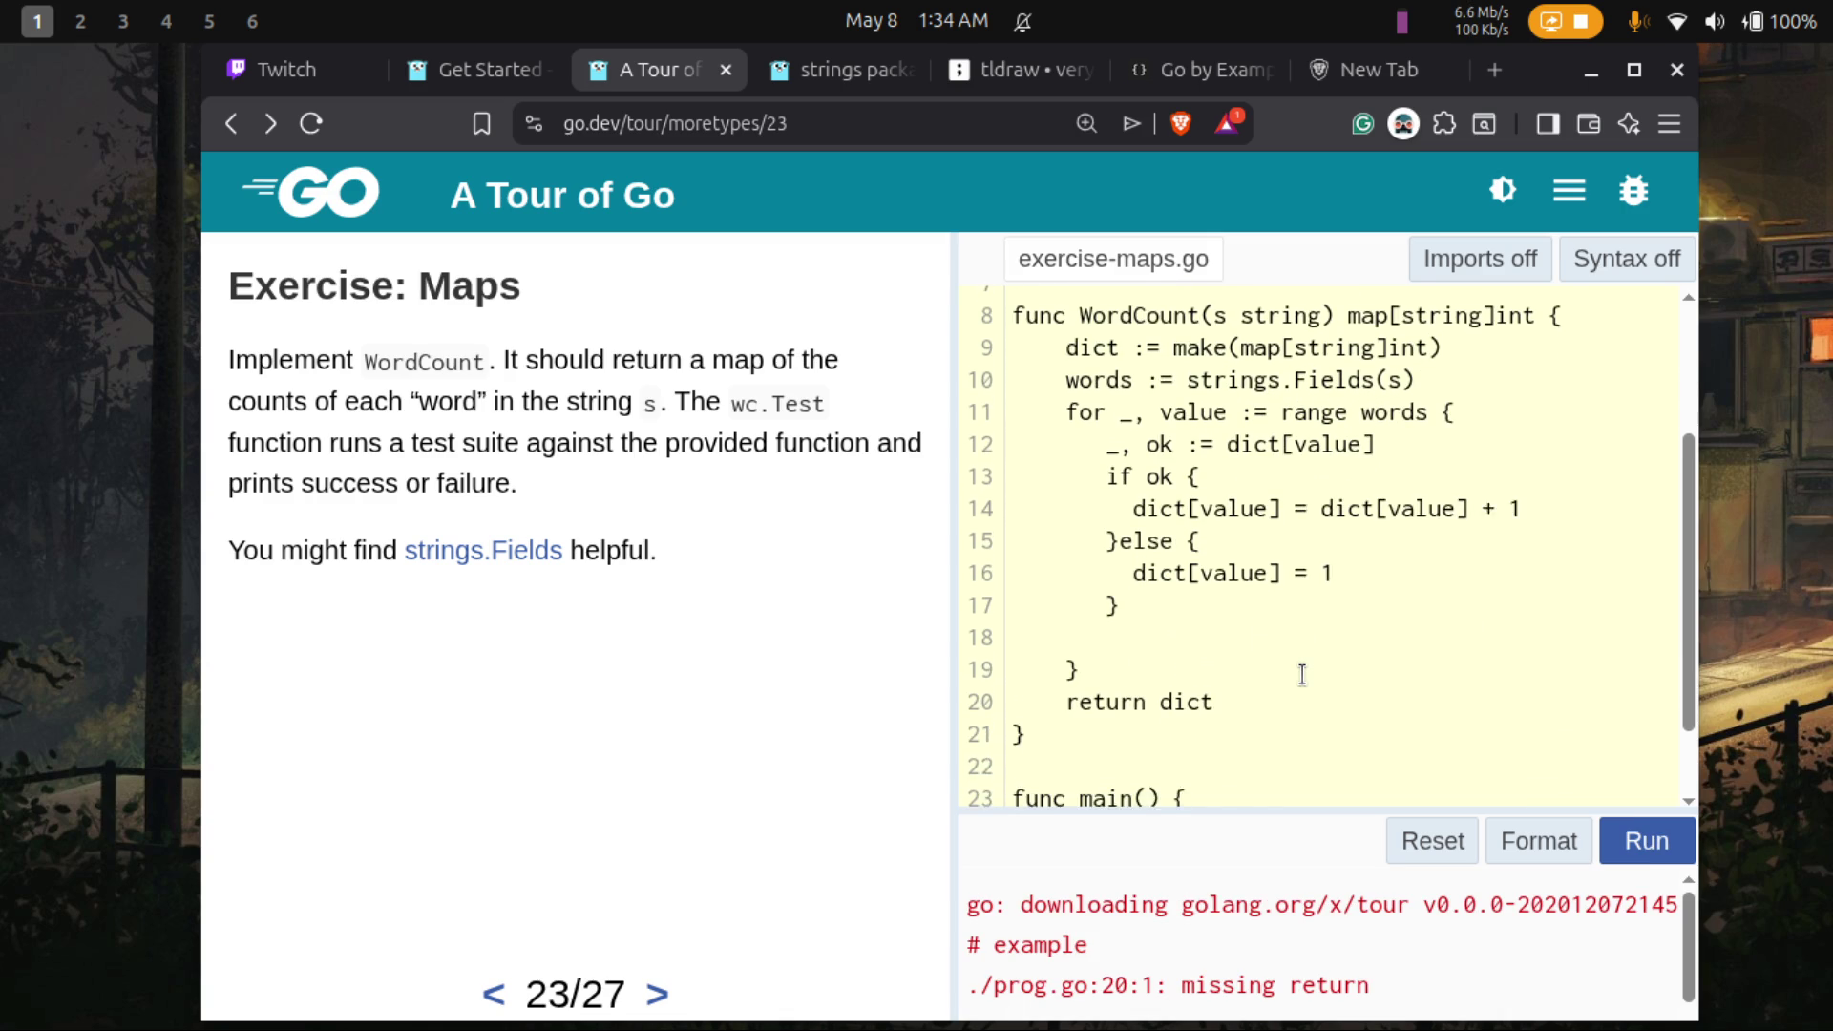
pyautogui.click(1628, 852)
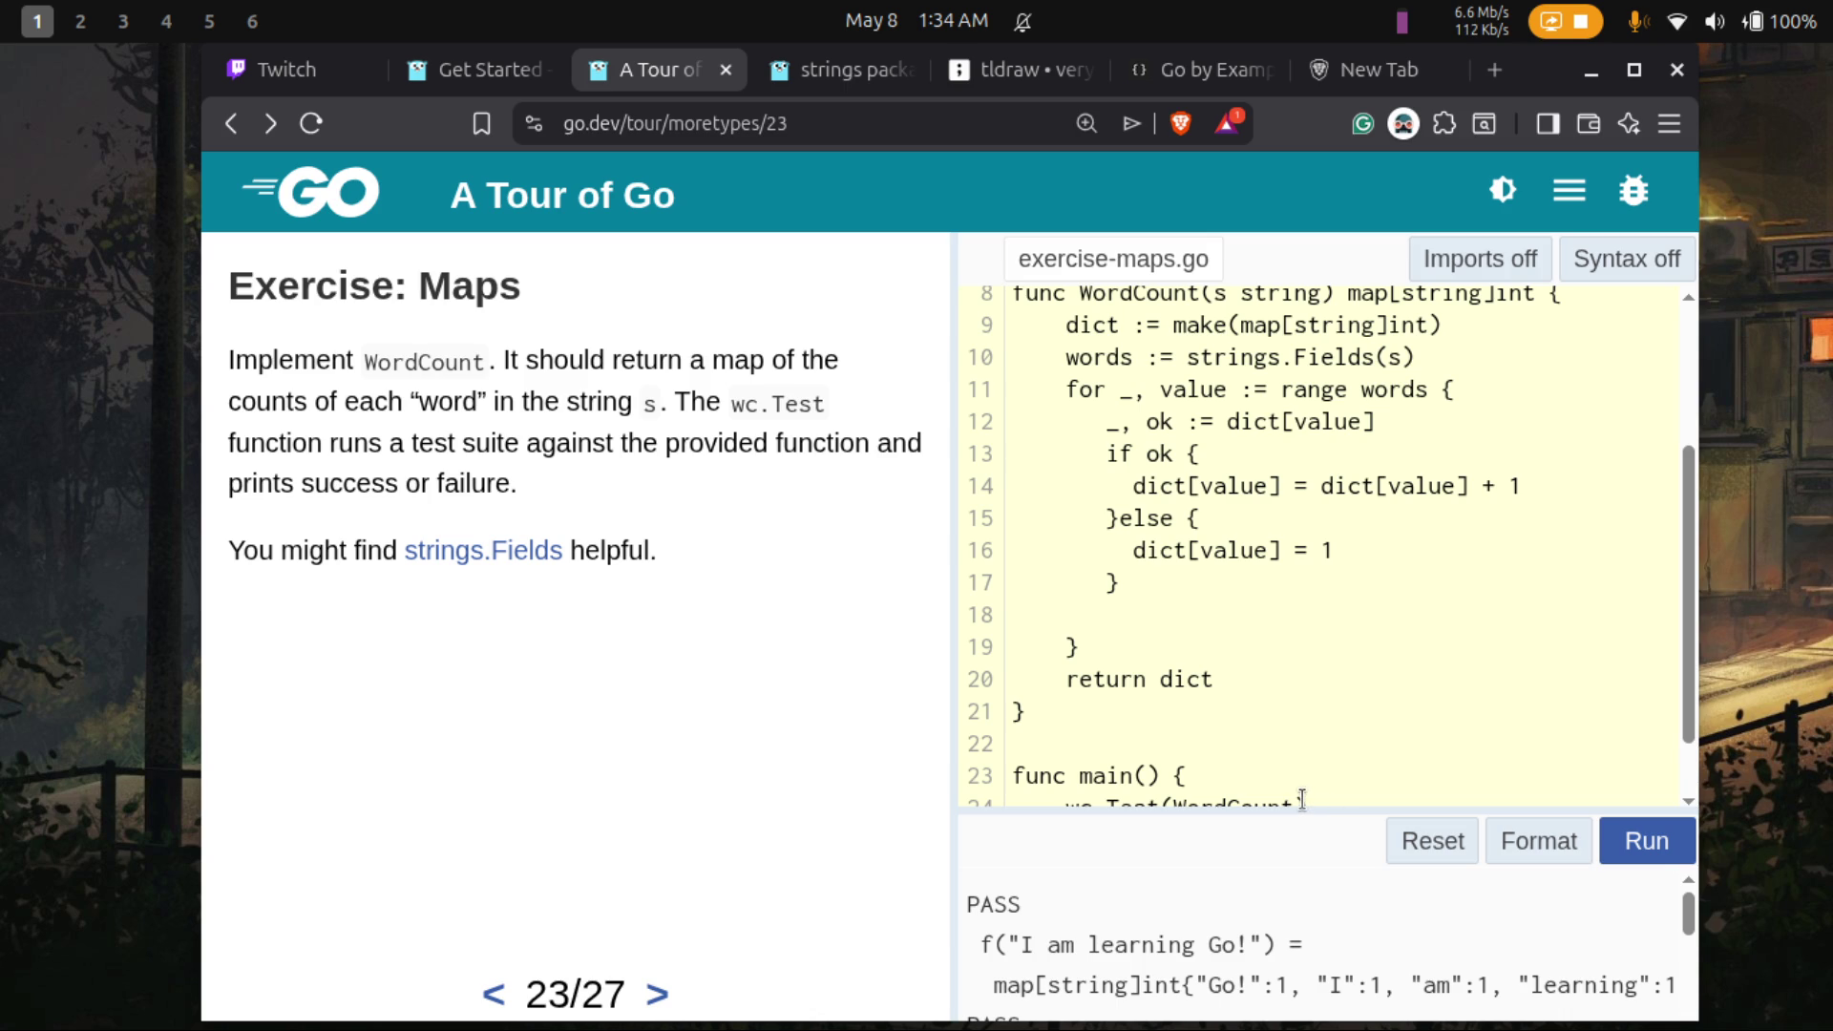
# - Select the func main lines, accidentally dropping a duplicate copy into the code
pyautogui.moveTo(1303, 807); pyautogui.dragTo(1289, 725)
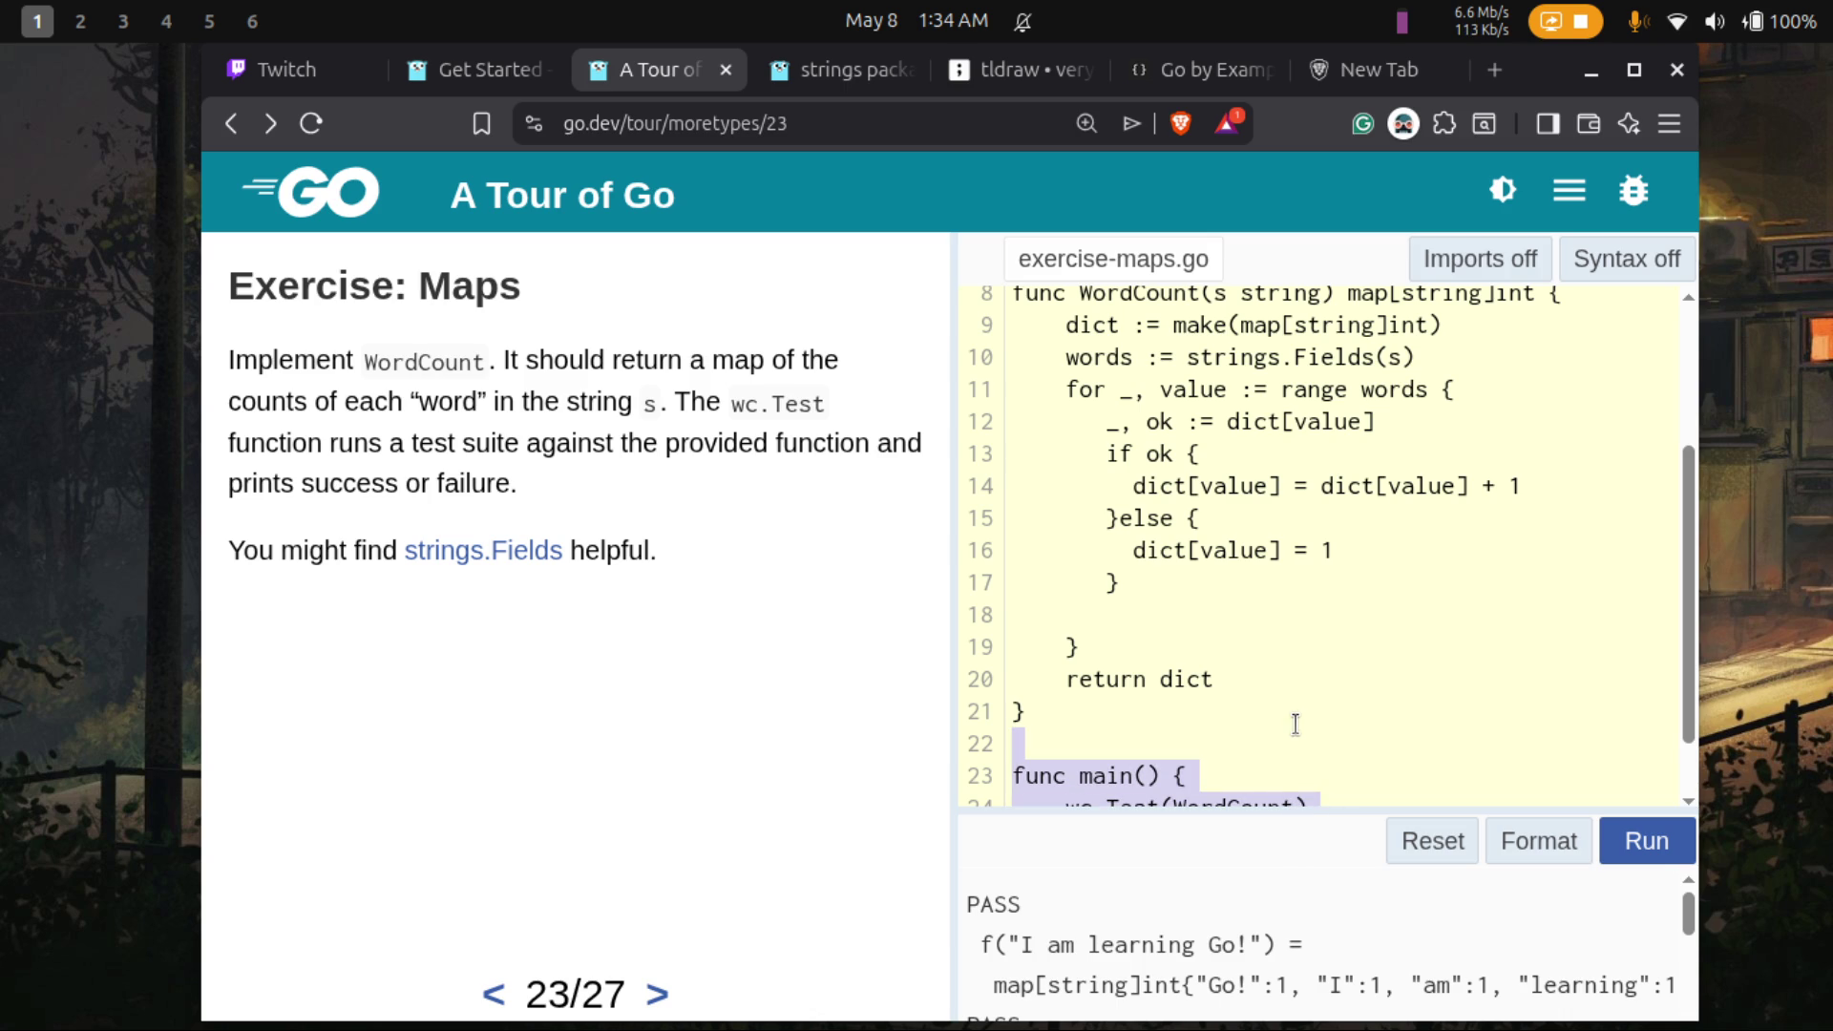
pyautogui.moveTo(1250, 814)
pyautogui.mouseDown()
pyautogui.moveTo(1309, 729)
pyautogui.moveTo(1256, 724)
pyautogui.mouseUp()
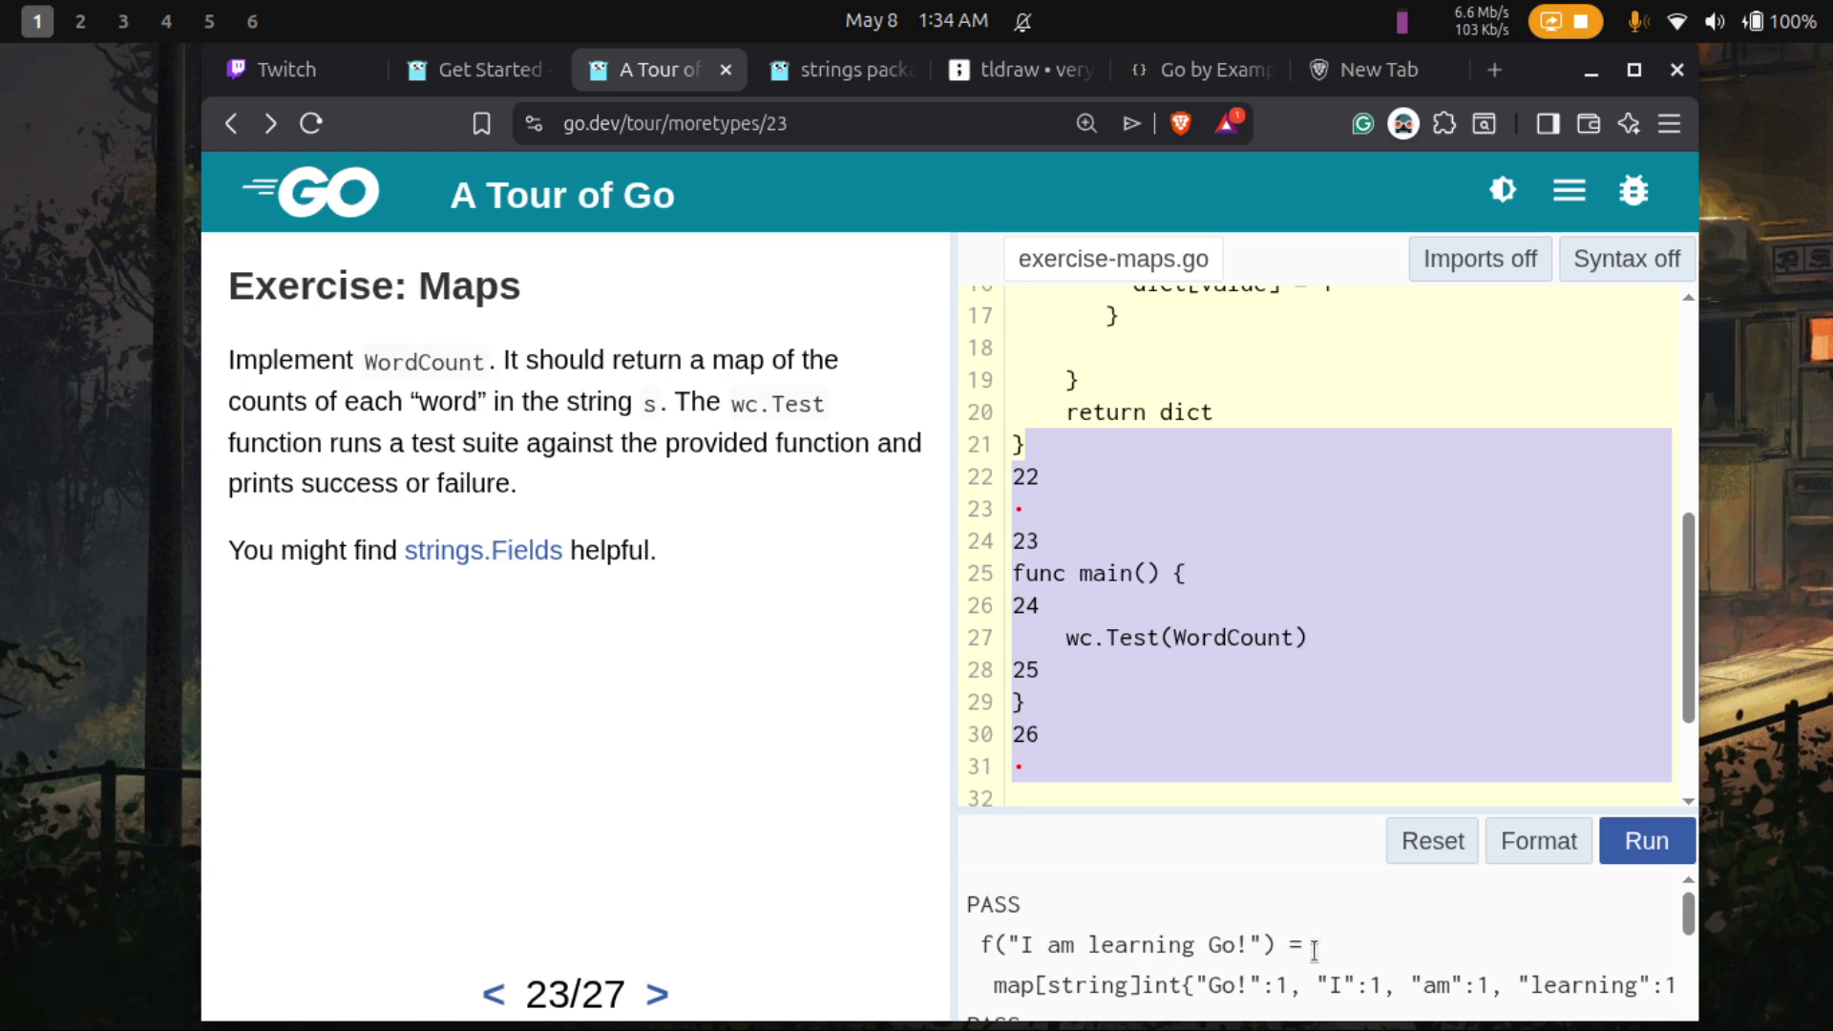
pyautogui.scroll(-2, 1314, 951)
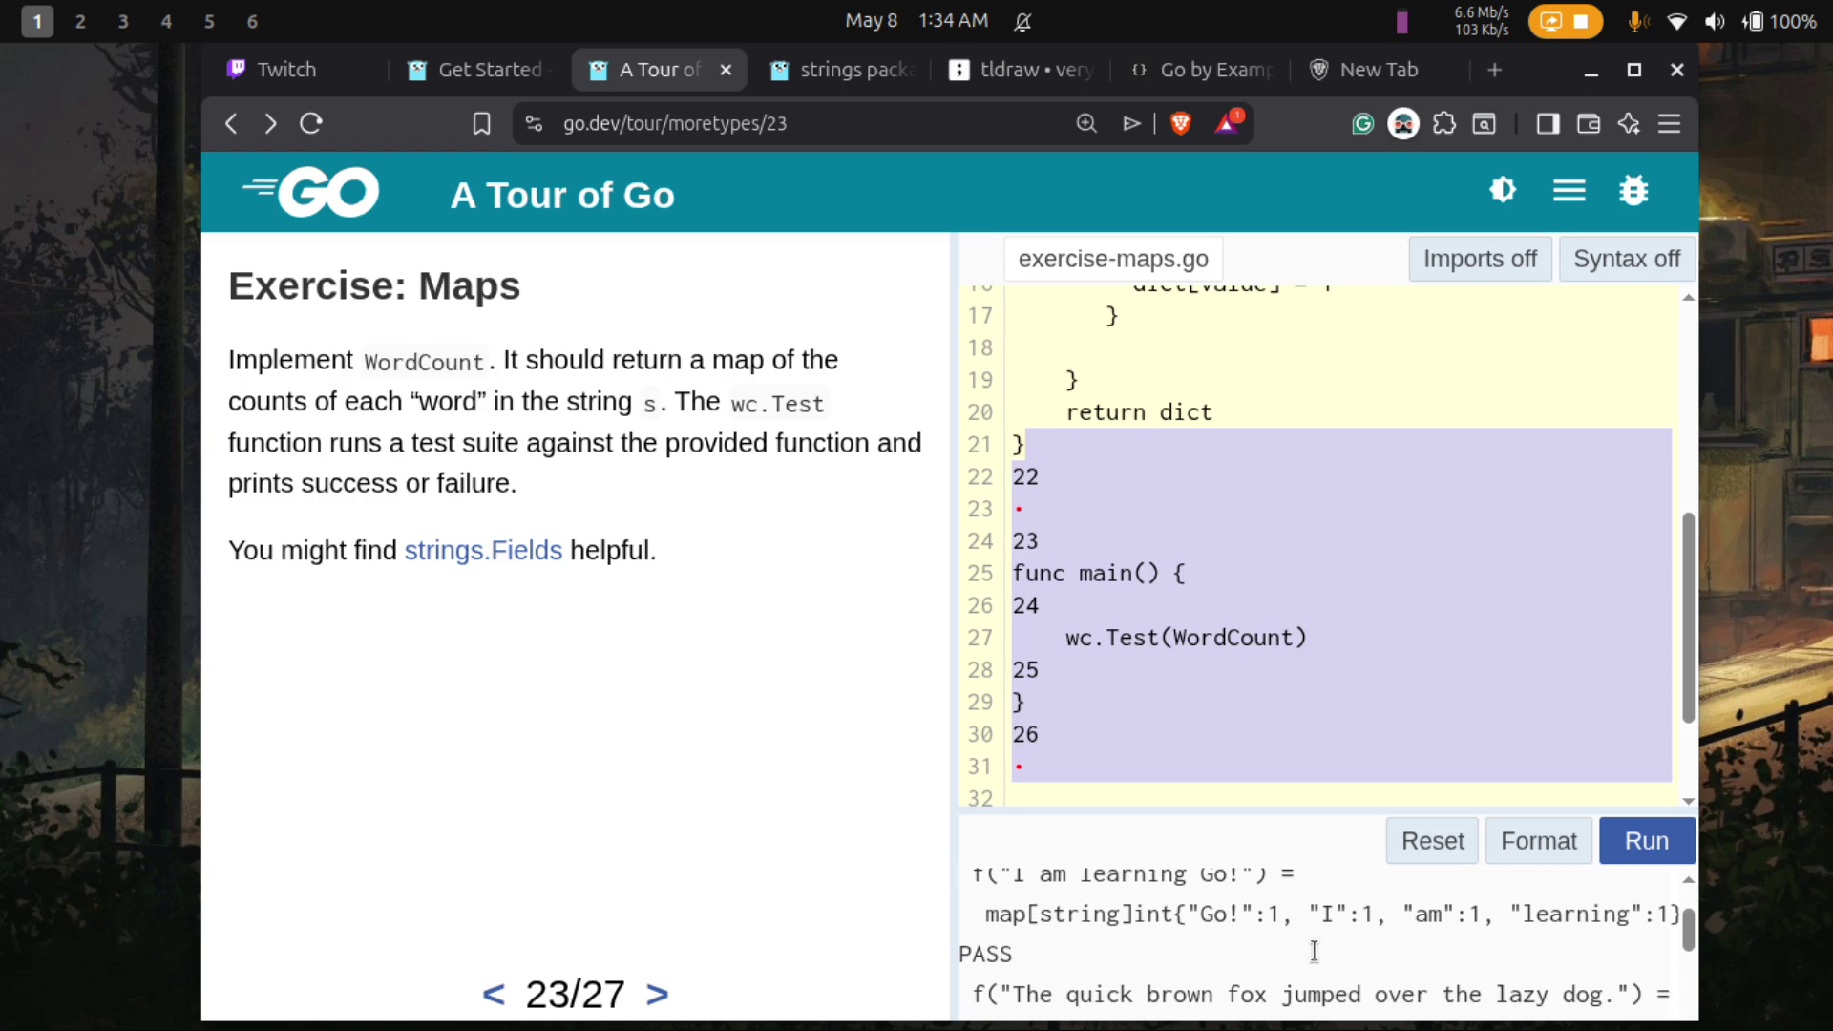
pyautogui.scroll(-2, 1314, 951)
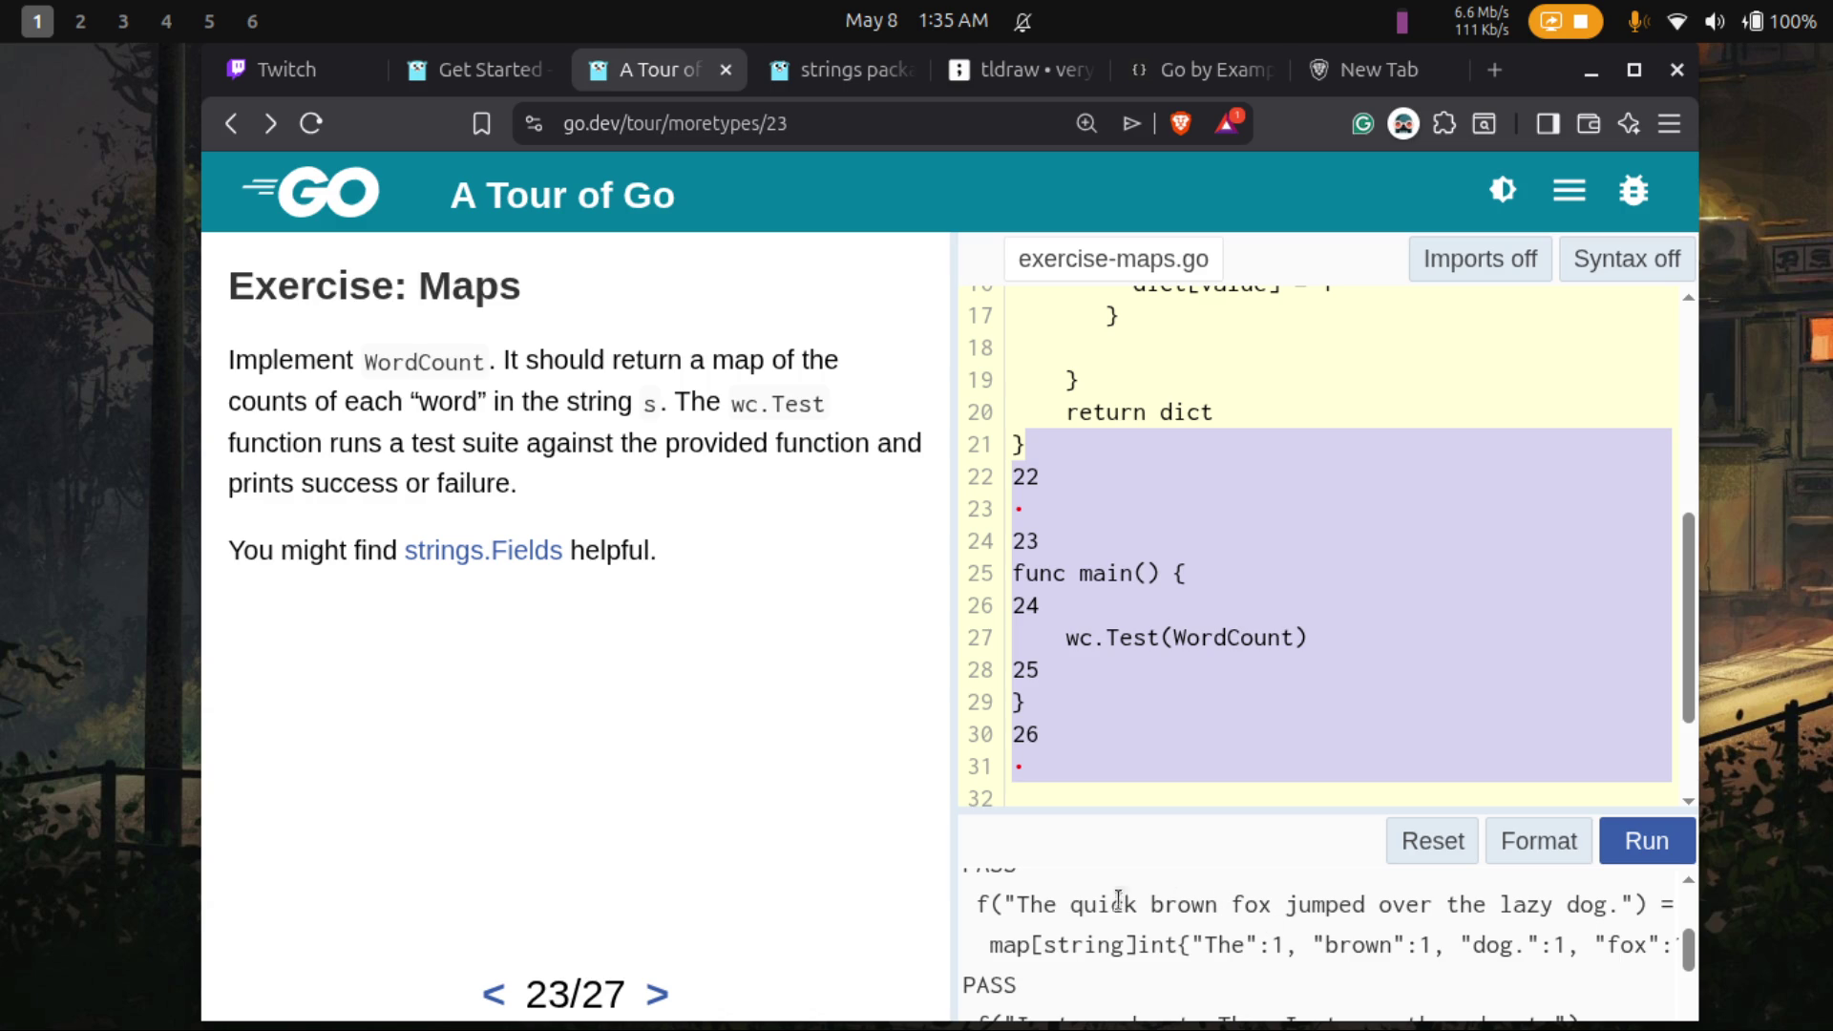
# - Highlight 'The' and 'the' in the quick brown fox PASS output, then clear the selections
pyautogui.moveTo(1020, 902); pyautogui.dragTo(1050, 907)
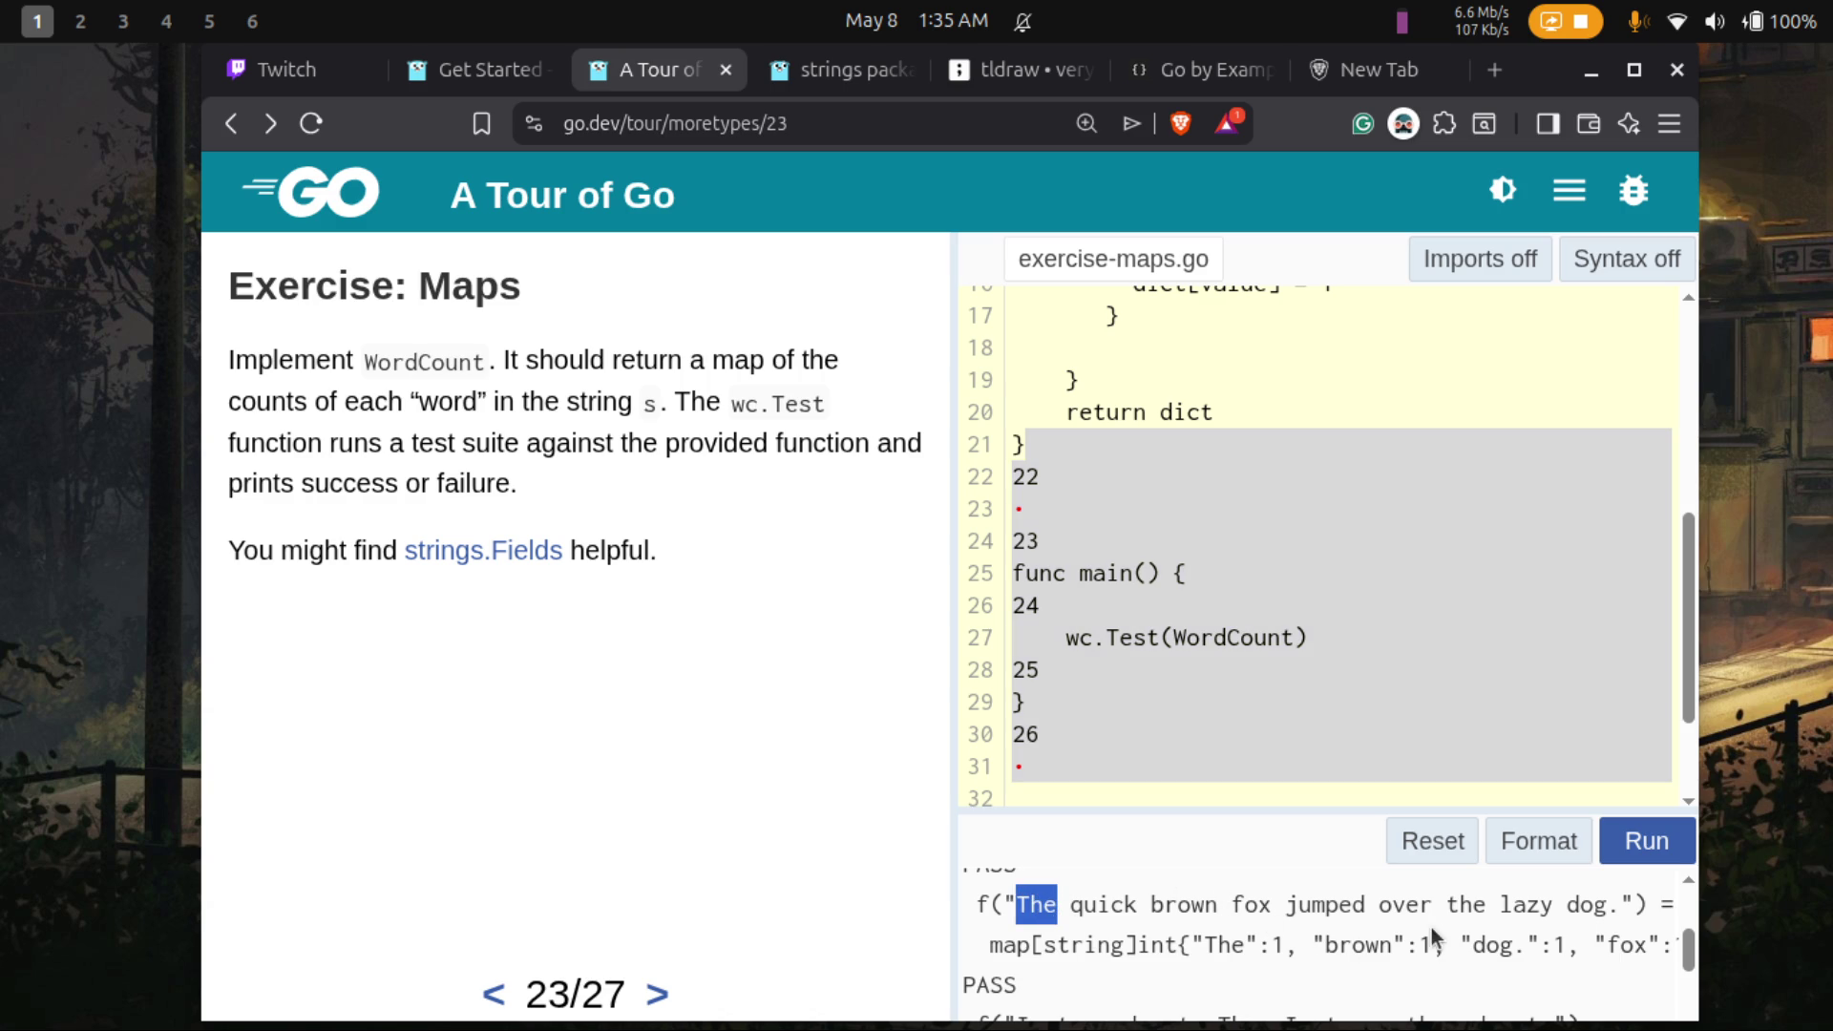
pyautogui.moveTo(1445, 903); pyautogui.dragTo(1488, 903)
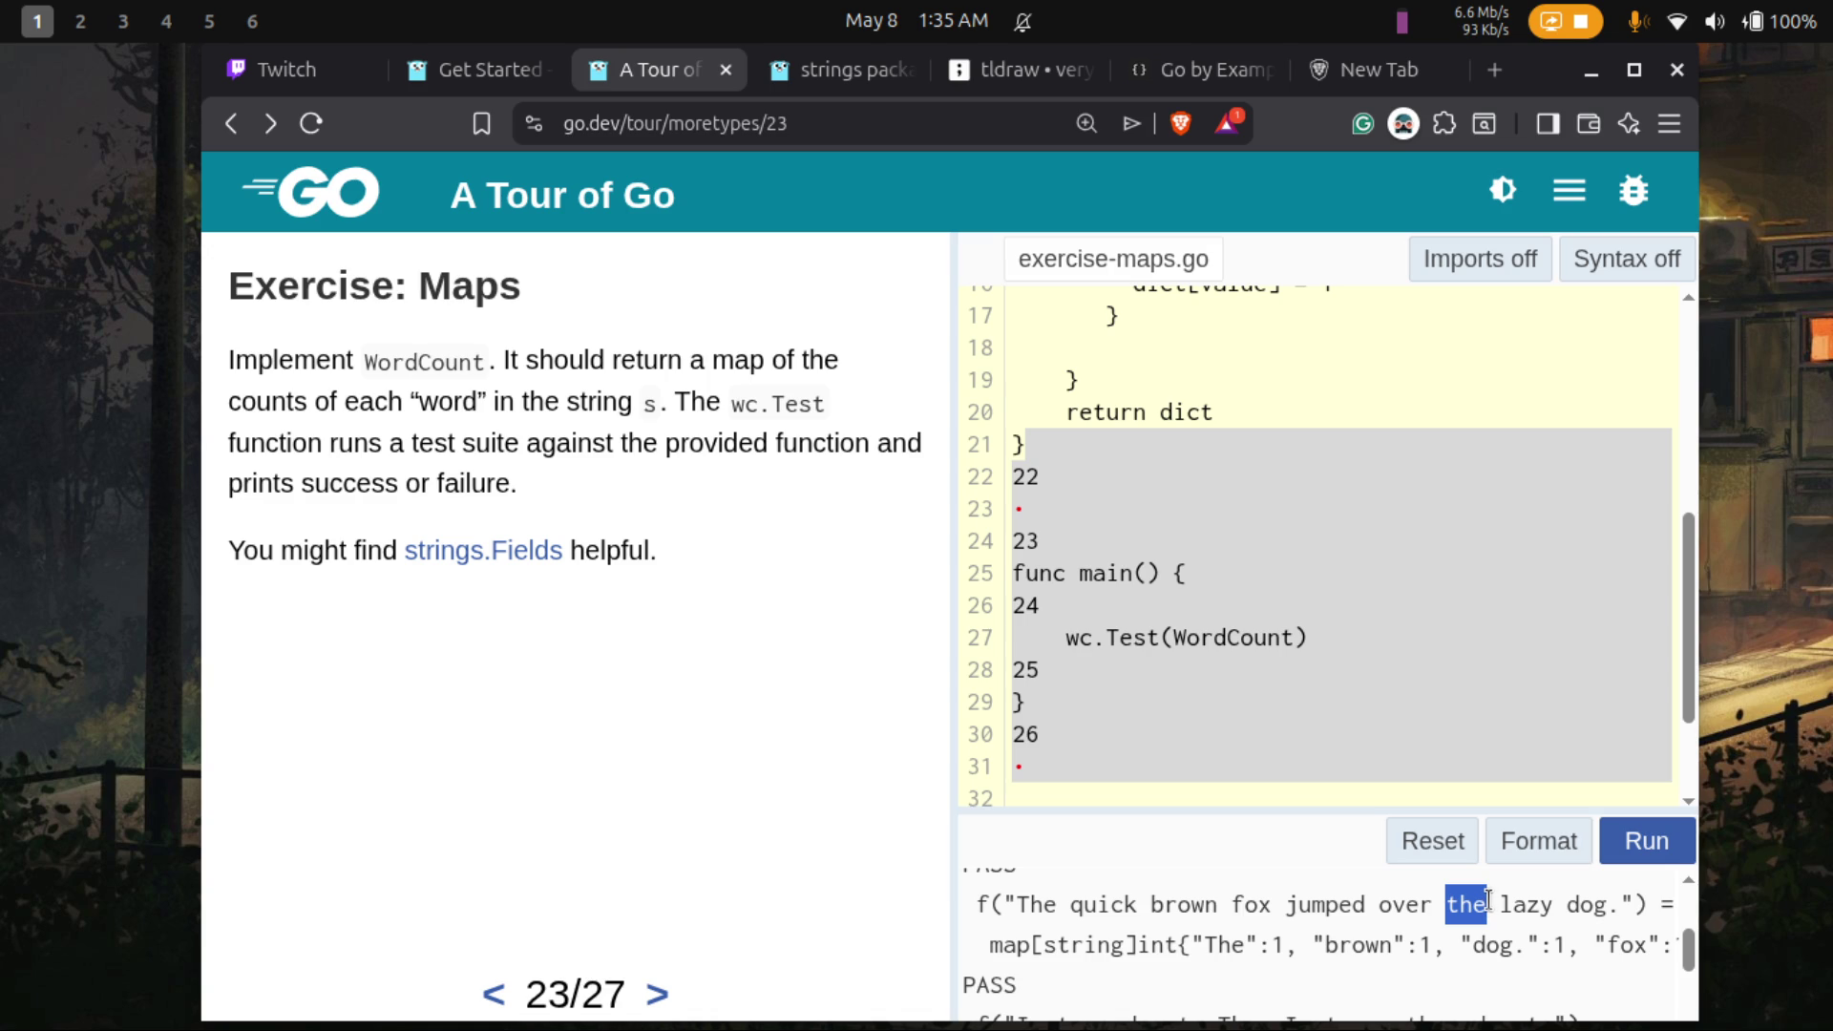
pyautogui.click(1488, 899)
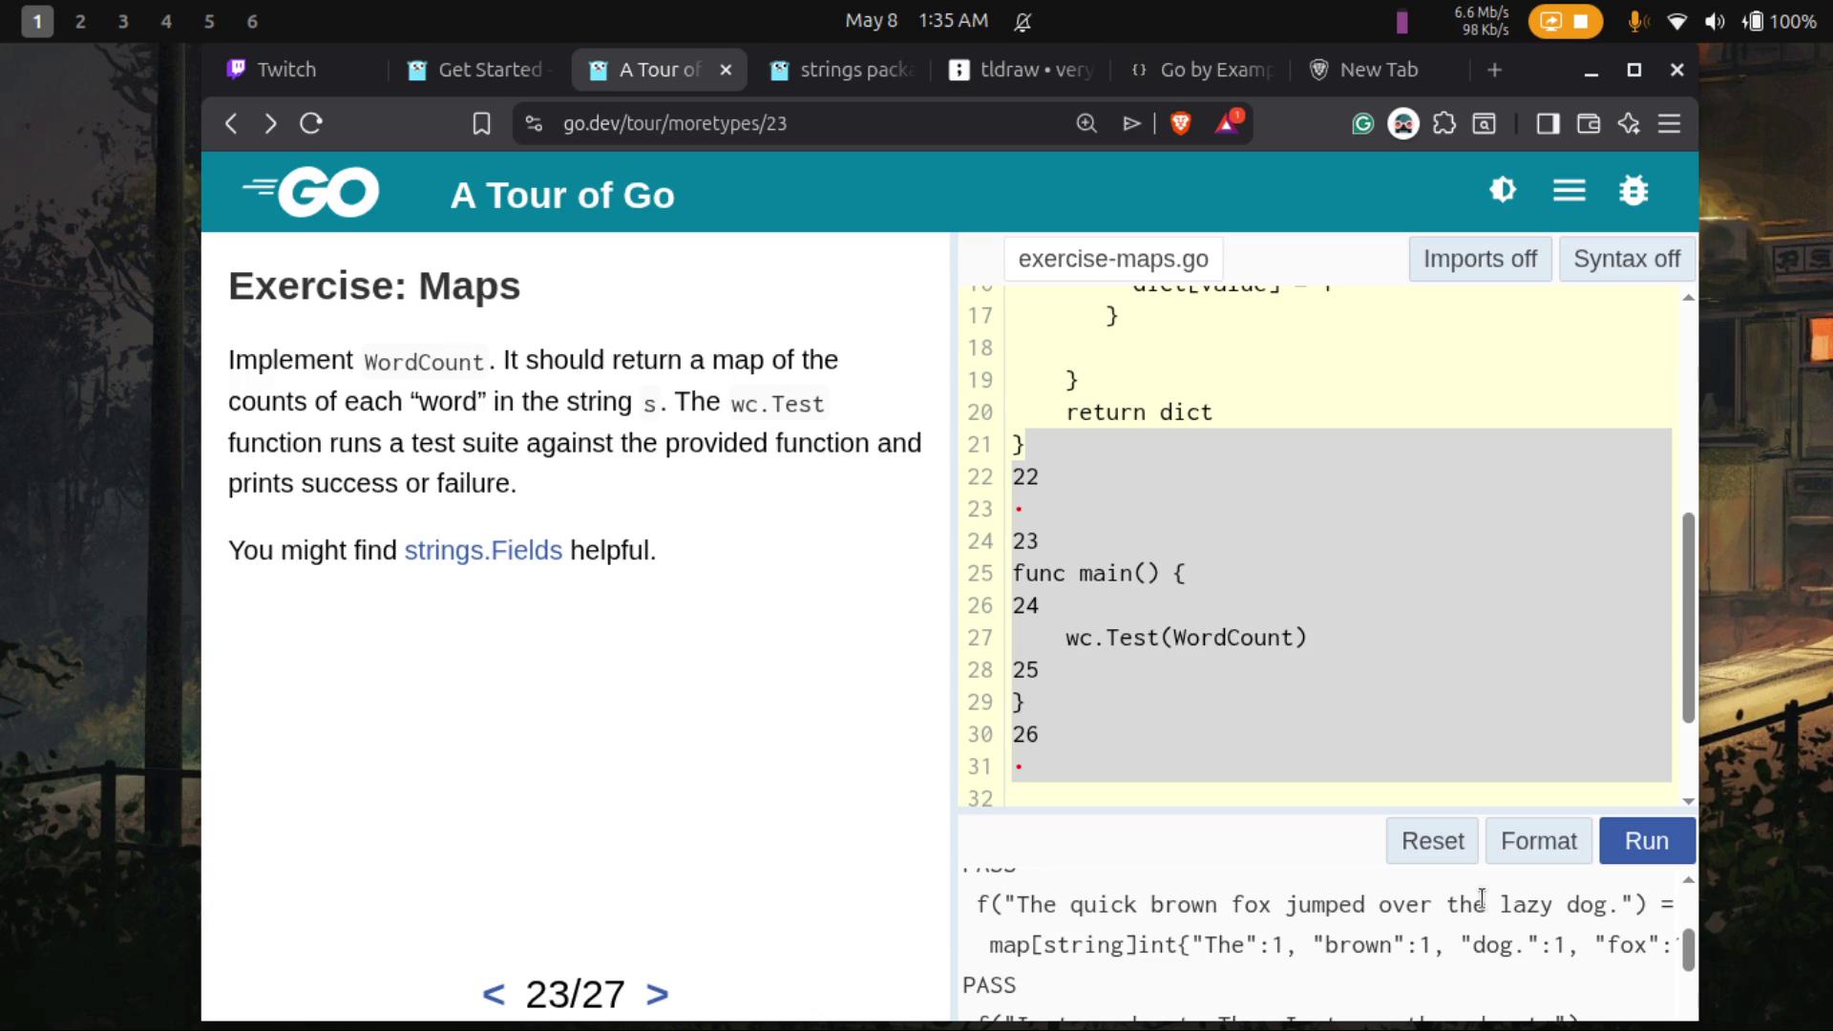
pyautogui.doubleClick(1481, 899)
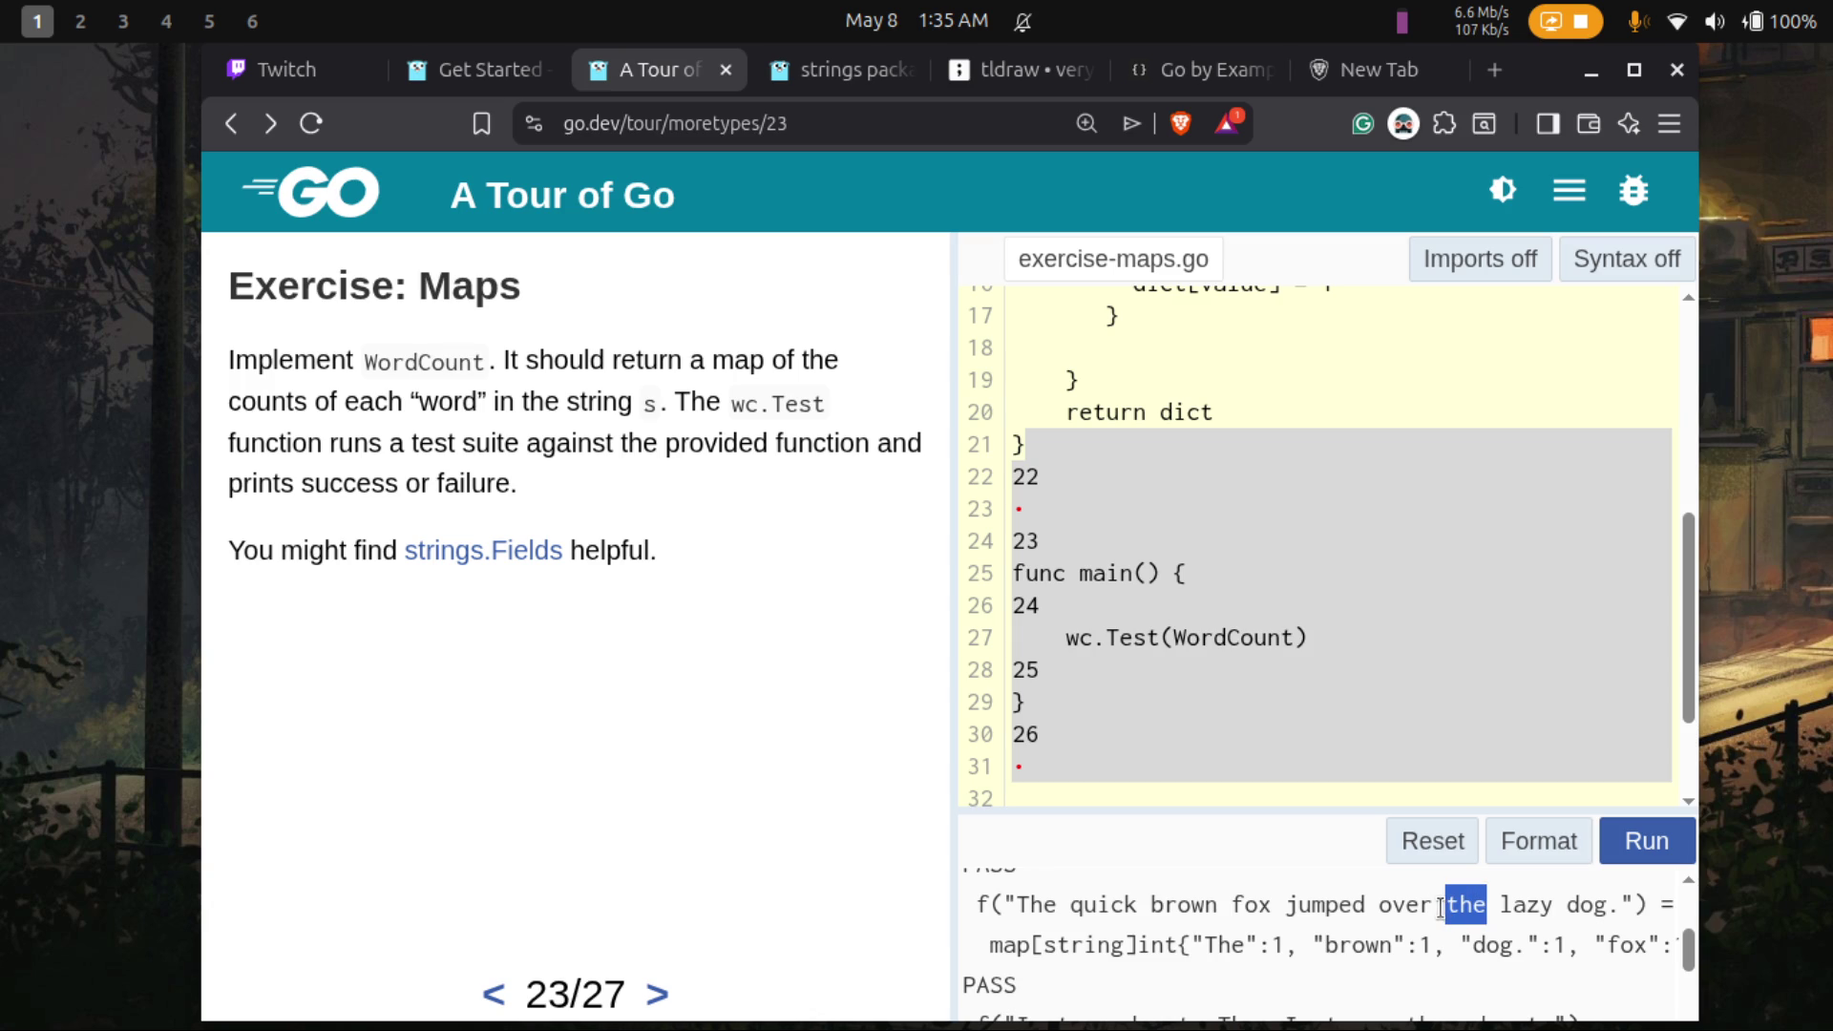
pyautogui.doubleClick(1018, 898)
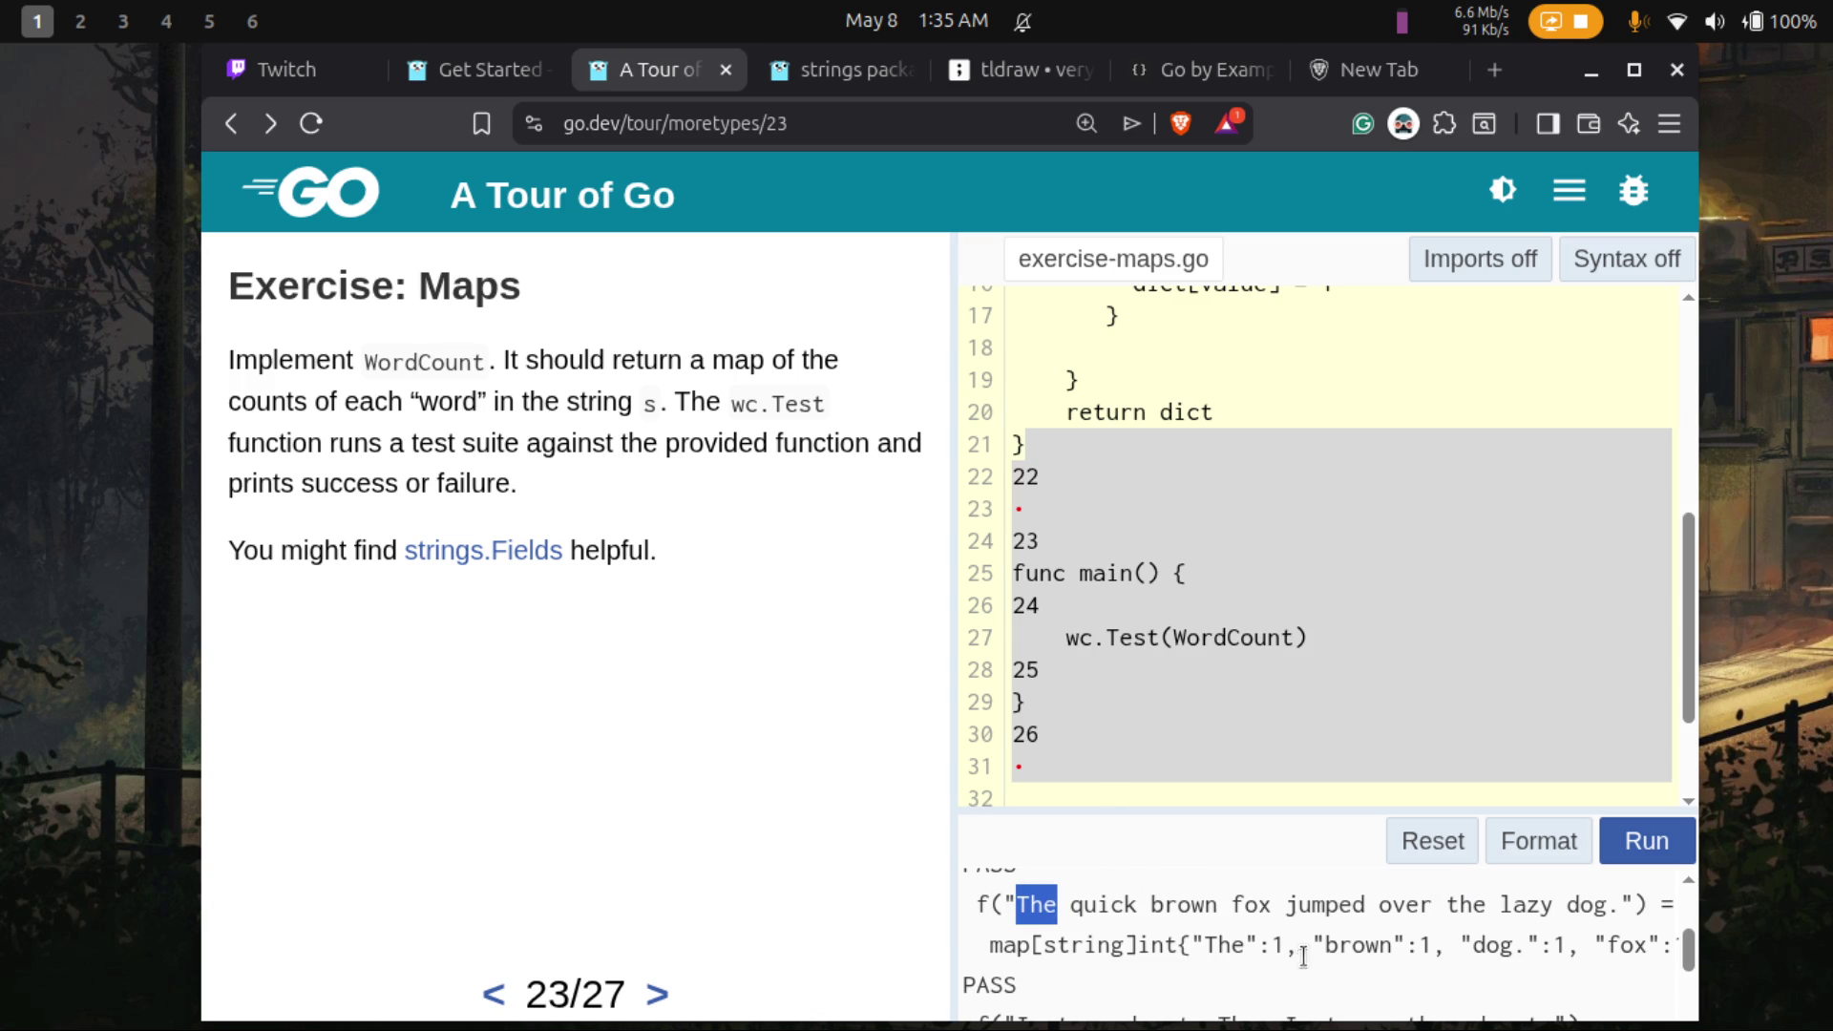
pyautogui.hscroll(5, 1386, 945)
pyautogui.hscroll(-5, 1387, 945)
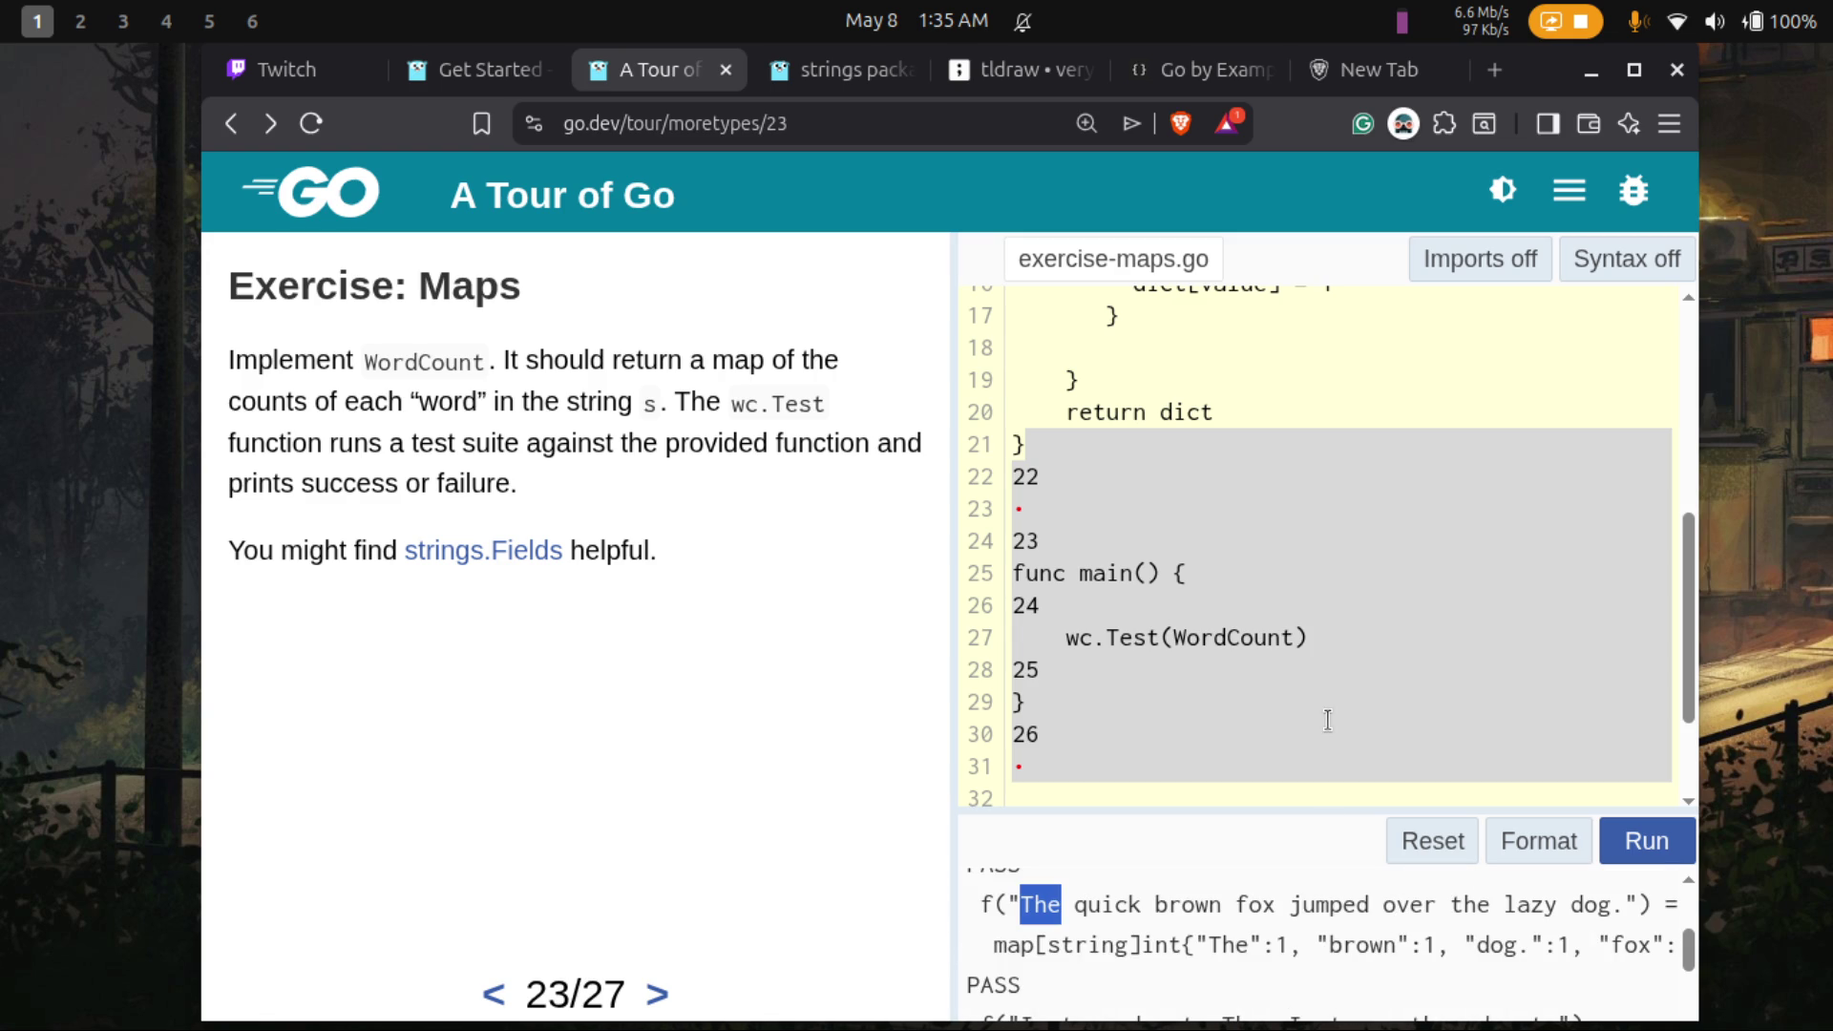
pyautogui.click(1240, 548)
pyautogui.scroll(-2, 1207, 540)
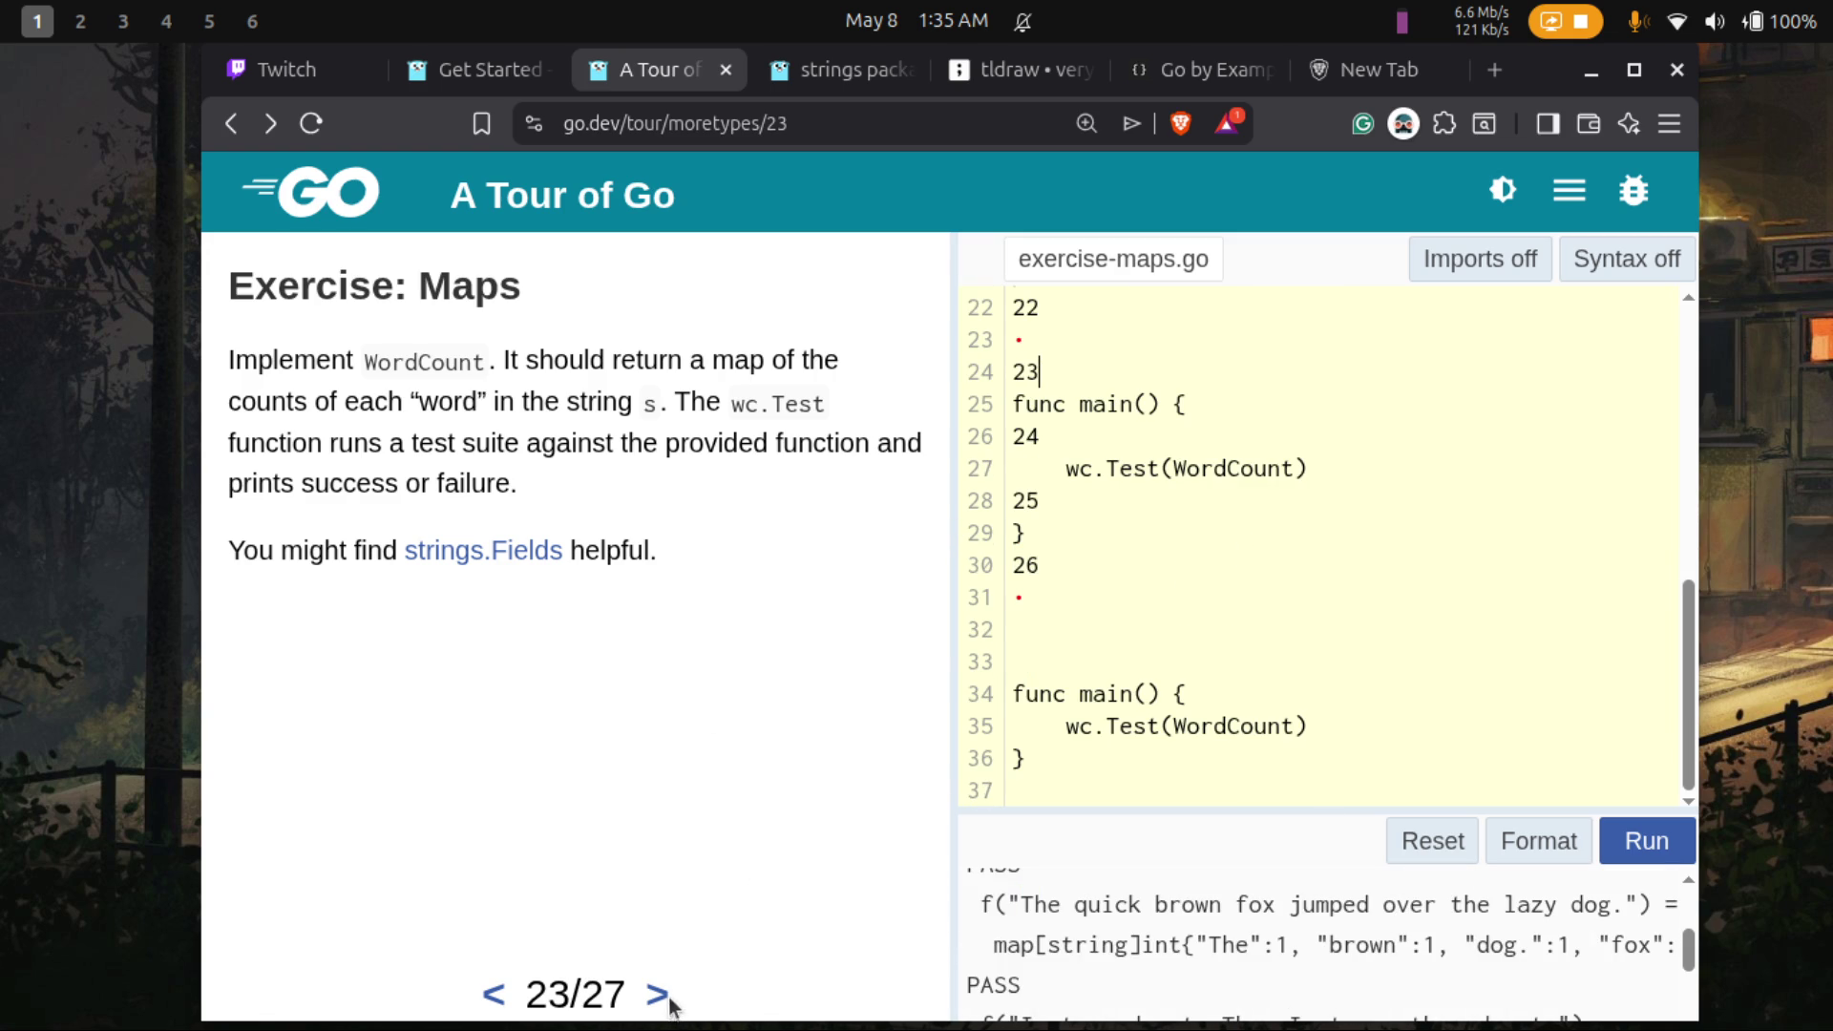
pyautogui.scroll(8, 1349, 577)
pyautogui.scroll(-3, 1350, 578)
pyautogui.scroll(3, 1337, 583)
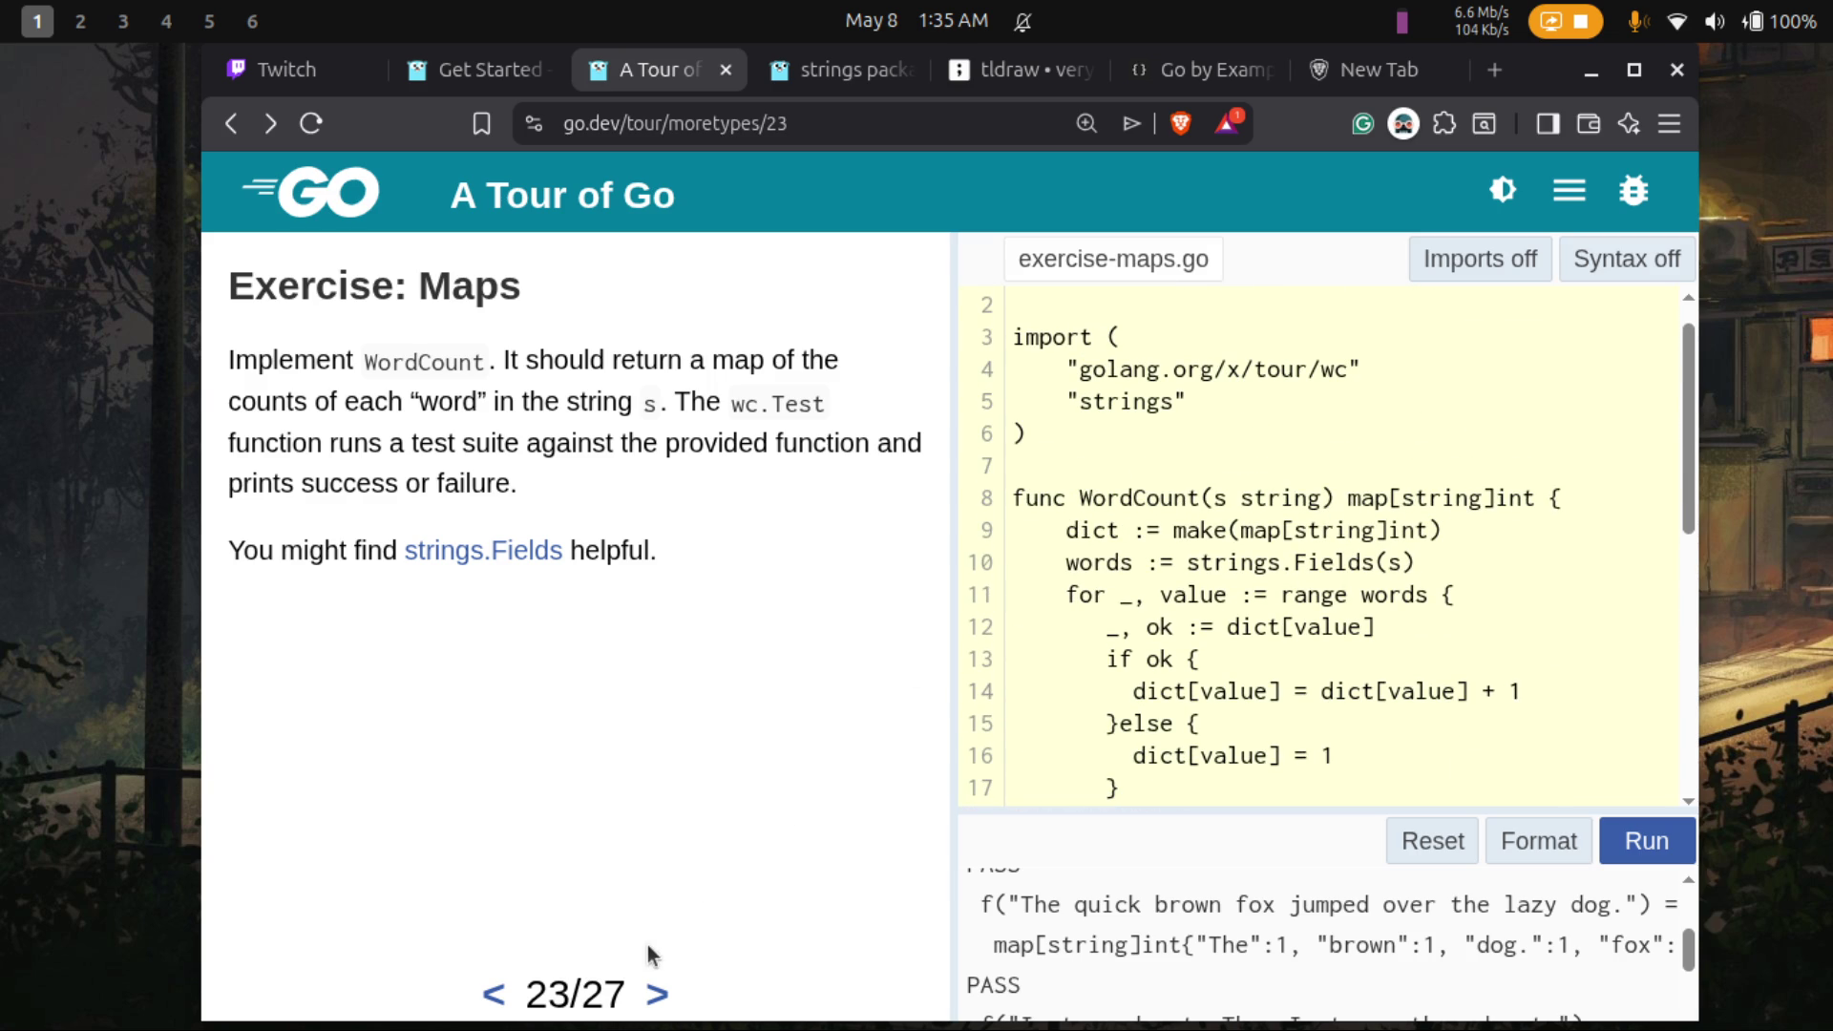
# - Move to the Function values lesson and highlight compute's fn parameter and its func(float64, float64) type
pyautogui.click(656, 996)
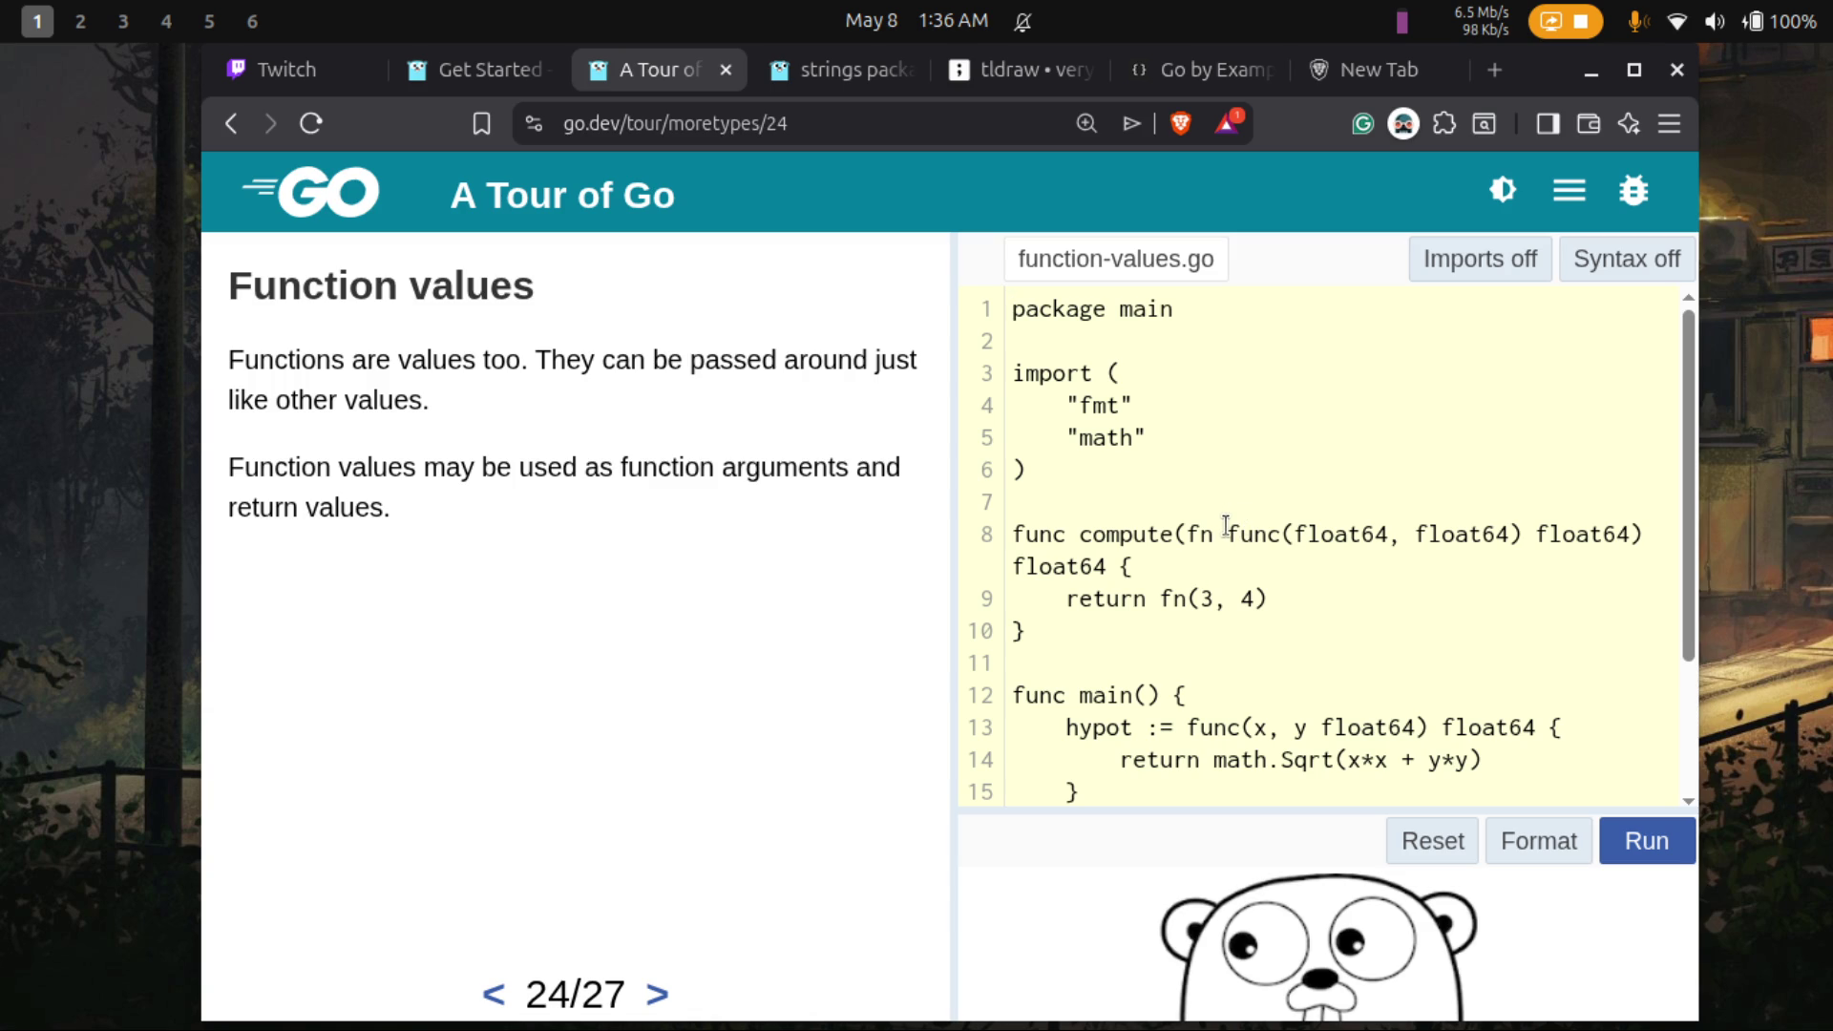
pyautogui.moveTo(1226, 530)
pyautogui.mouseDown()
pyautogui.moveTo(1279, 534)
pyautogui.moveTo(1205, 584)
pyautogui.moveTo(1114, 569)
pyautogui.moveTo(1141, 533)
pyautogui.moveTo(1521, 533)
pyautogui.mouseUp()
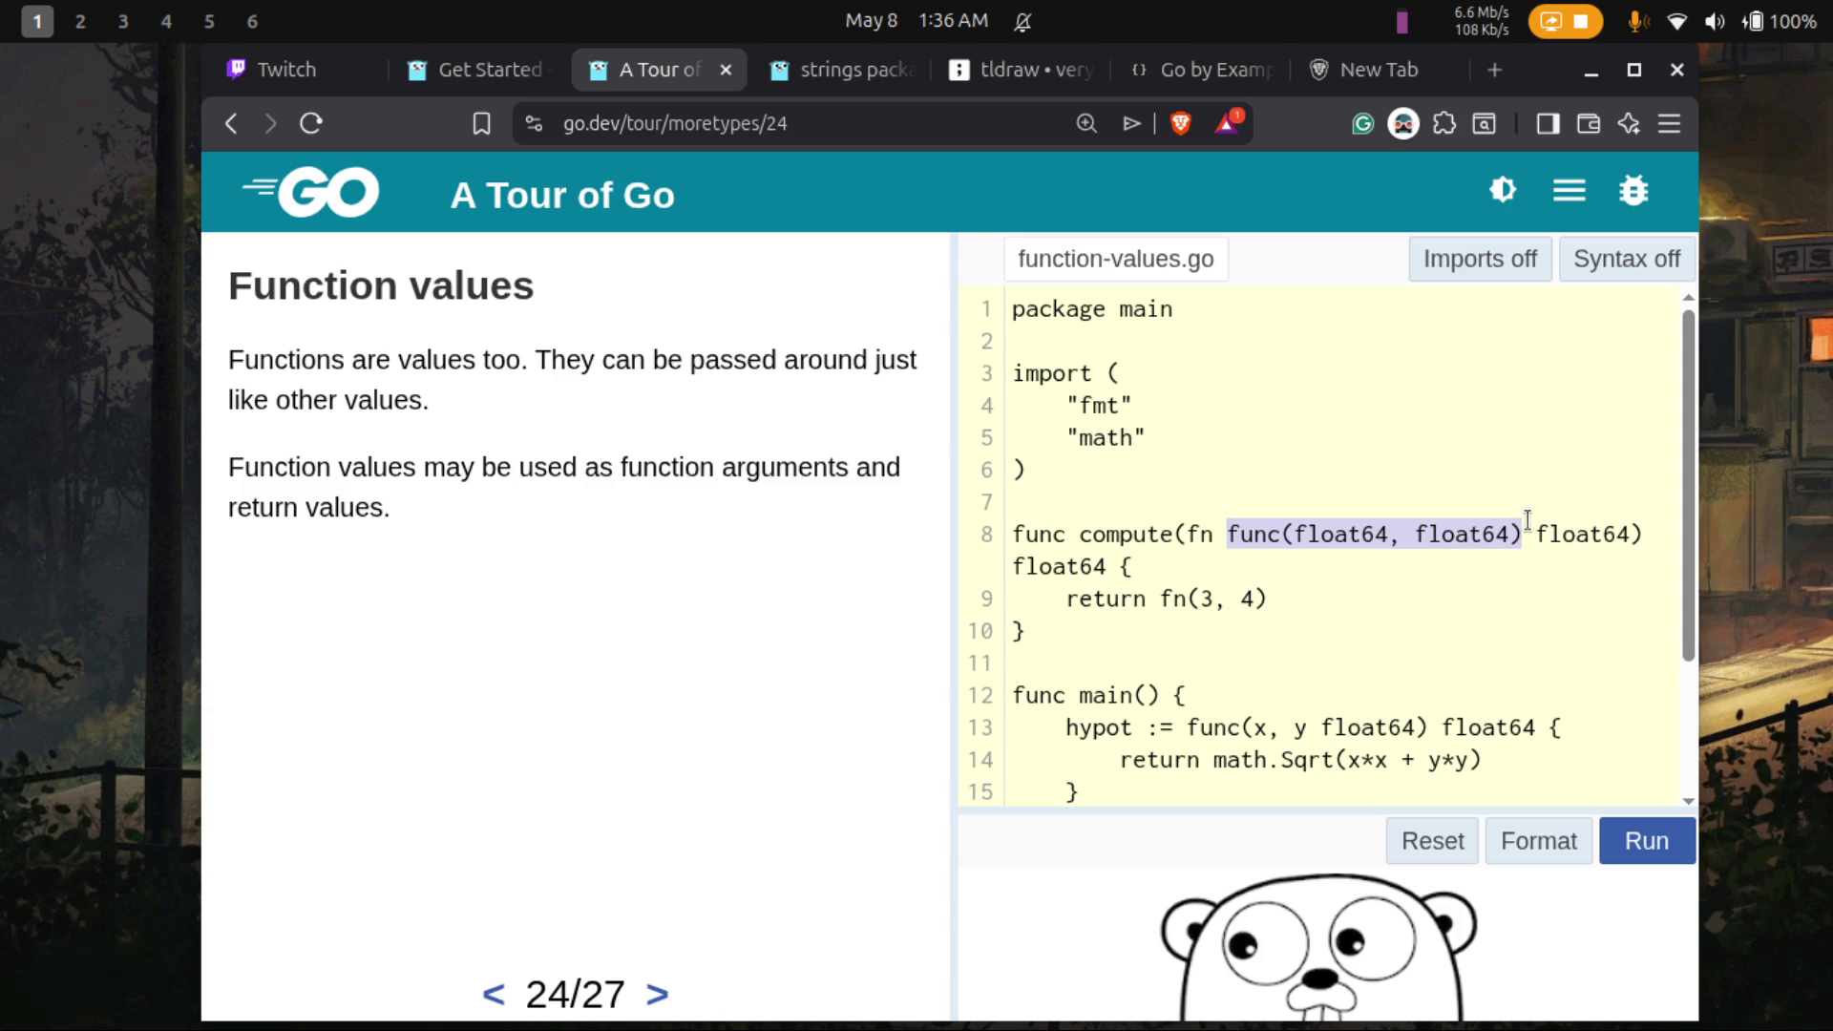
pyautogui.doubleClick(1194, 531)
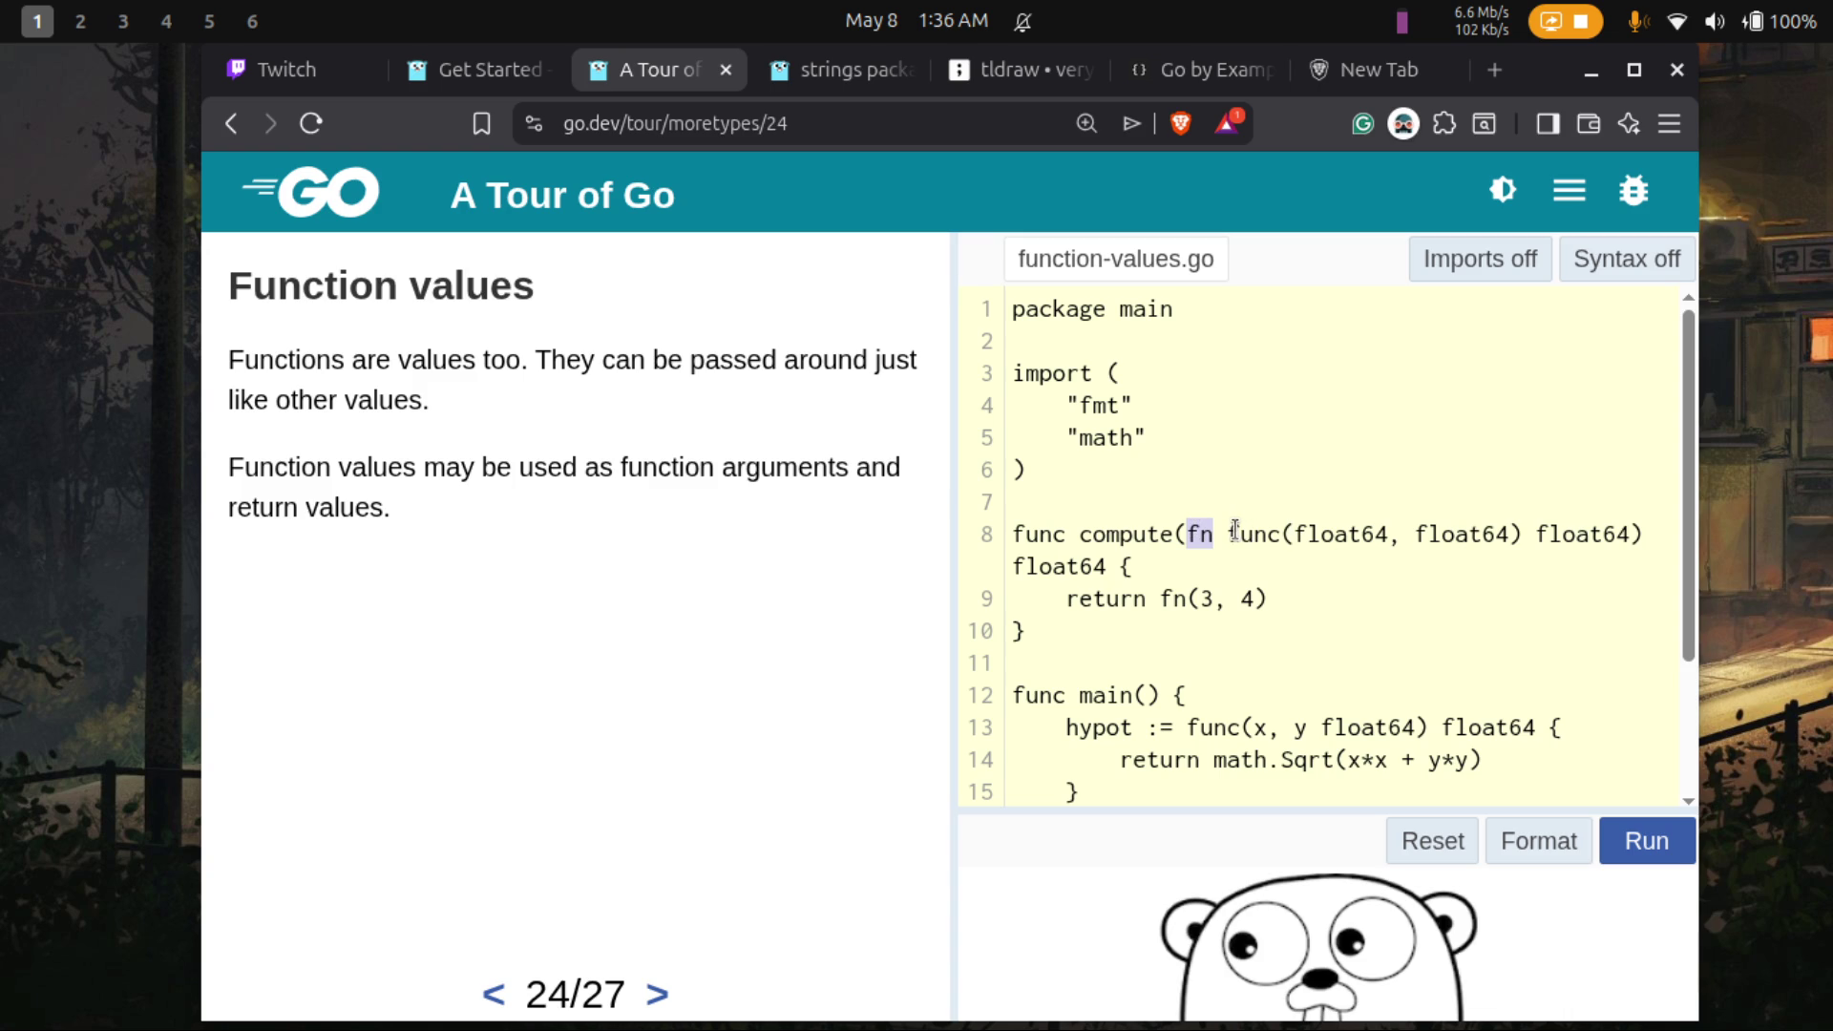
pyautogui.moveTo(1230, 530); pyautogui.dragTo(1527, 527)
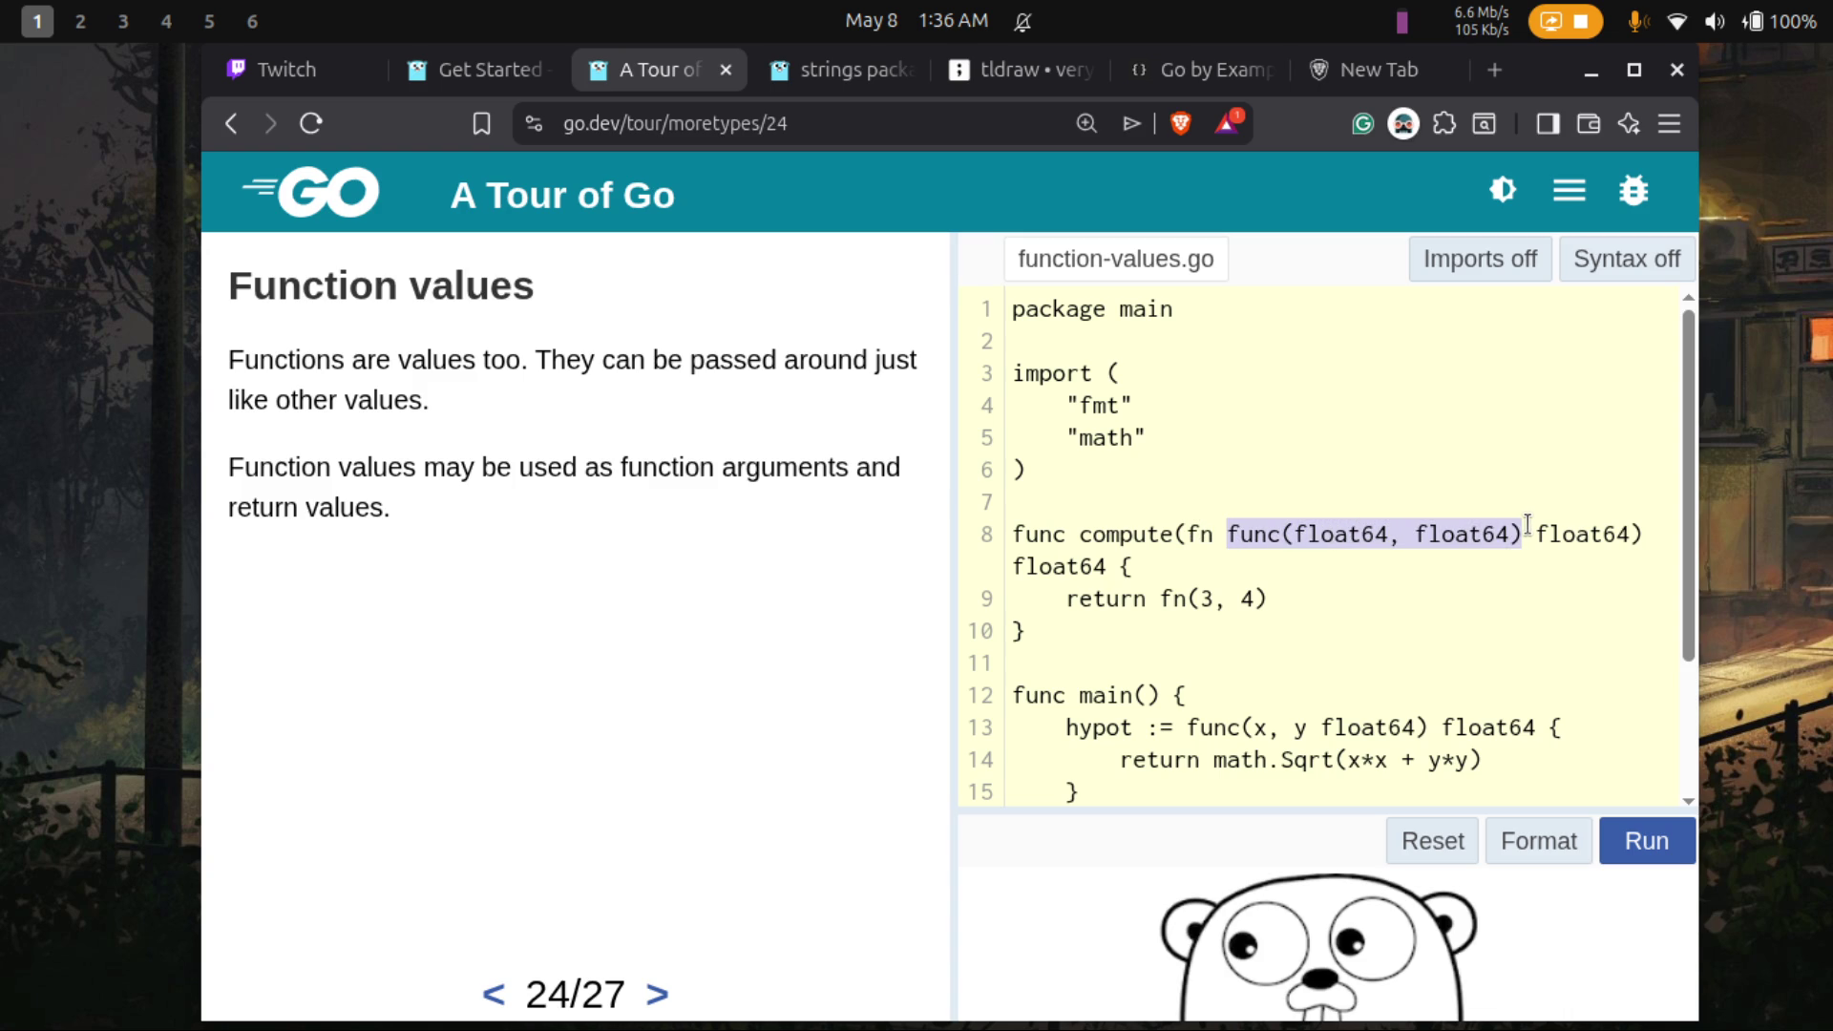
pyautogui.doubleClick(1205, 534)
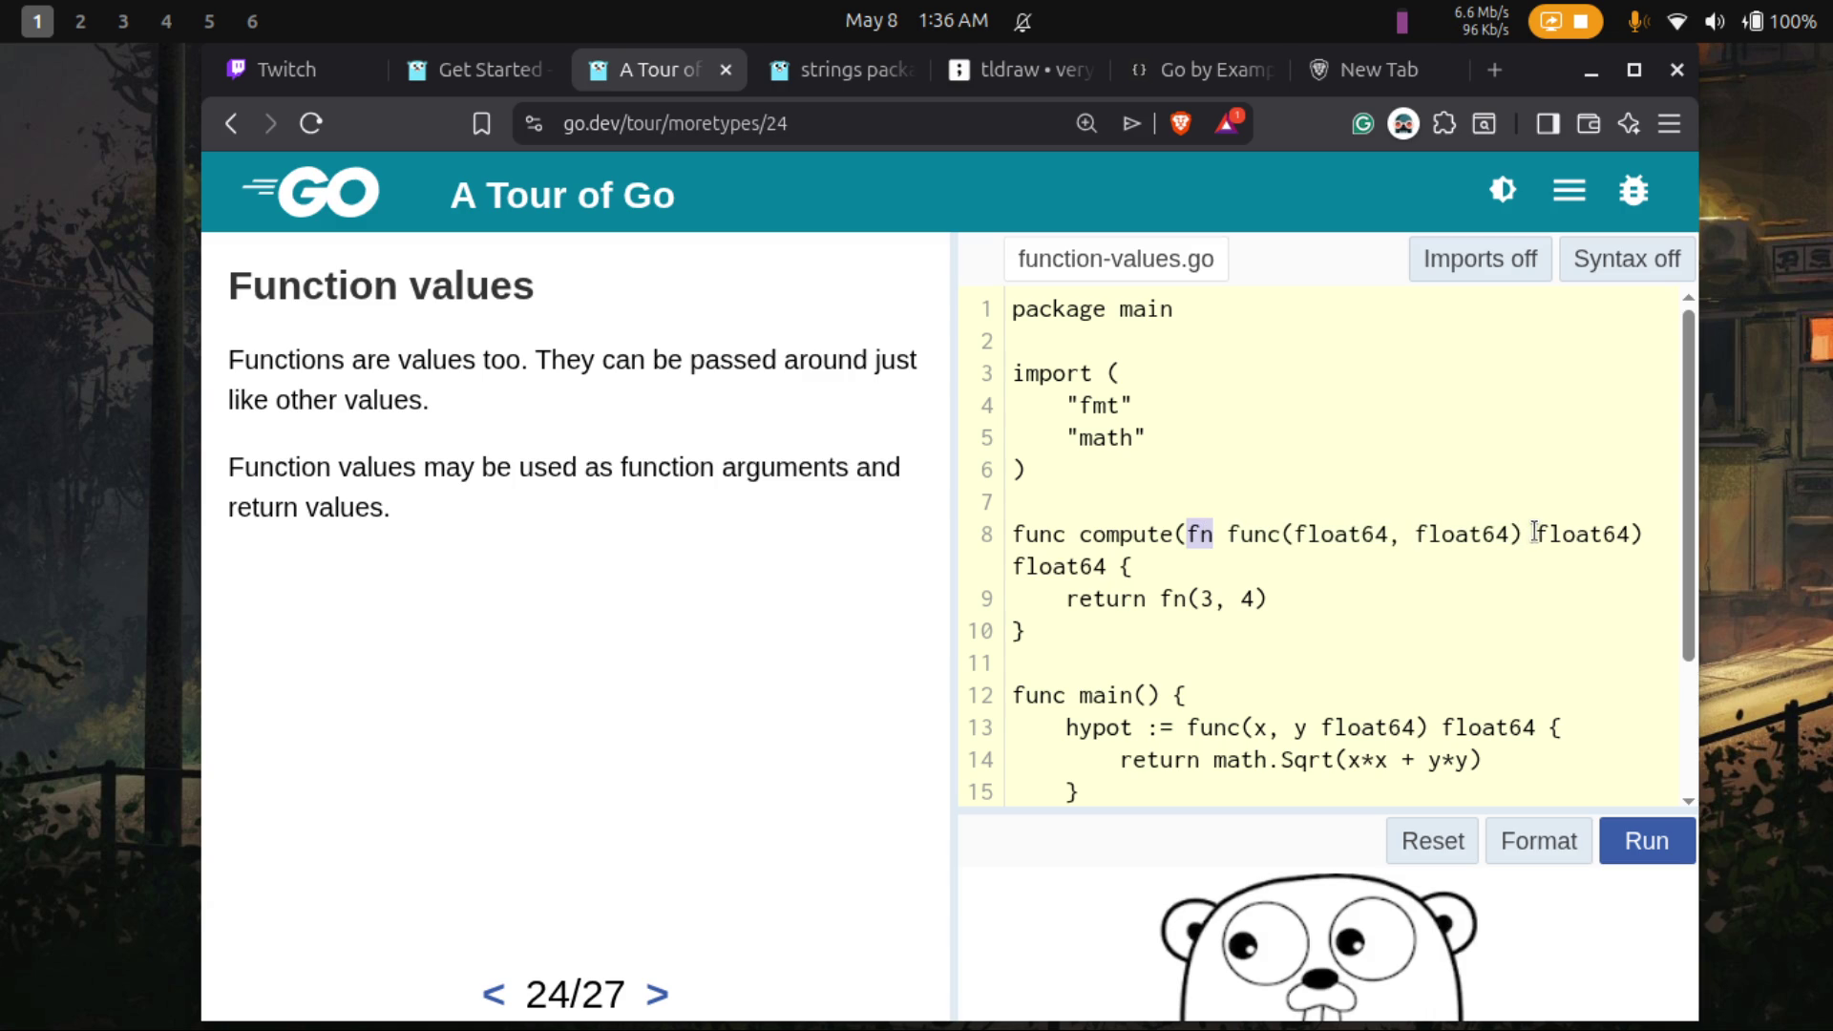
# - Highlight both float64 return types and the return fn(3, 4) statement on line 9
pyautogui.moveTo(1535, 532); pyautogui.dragTo(1633, 523)
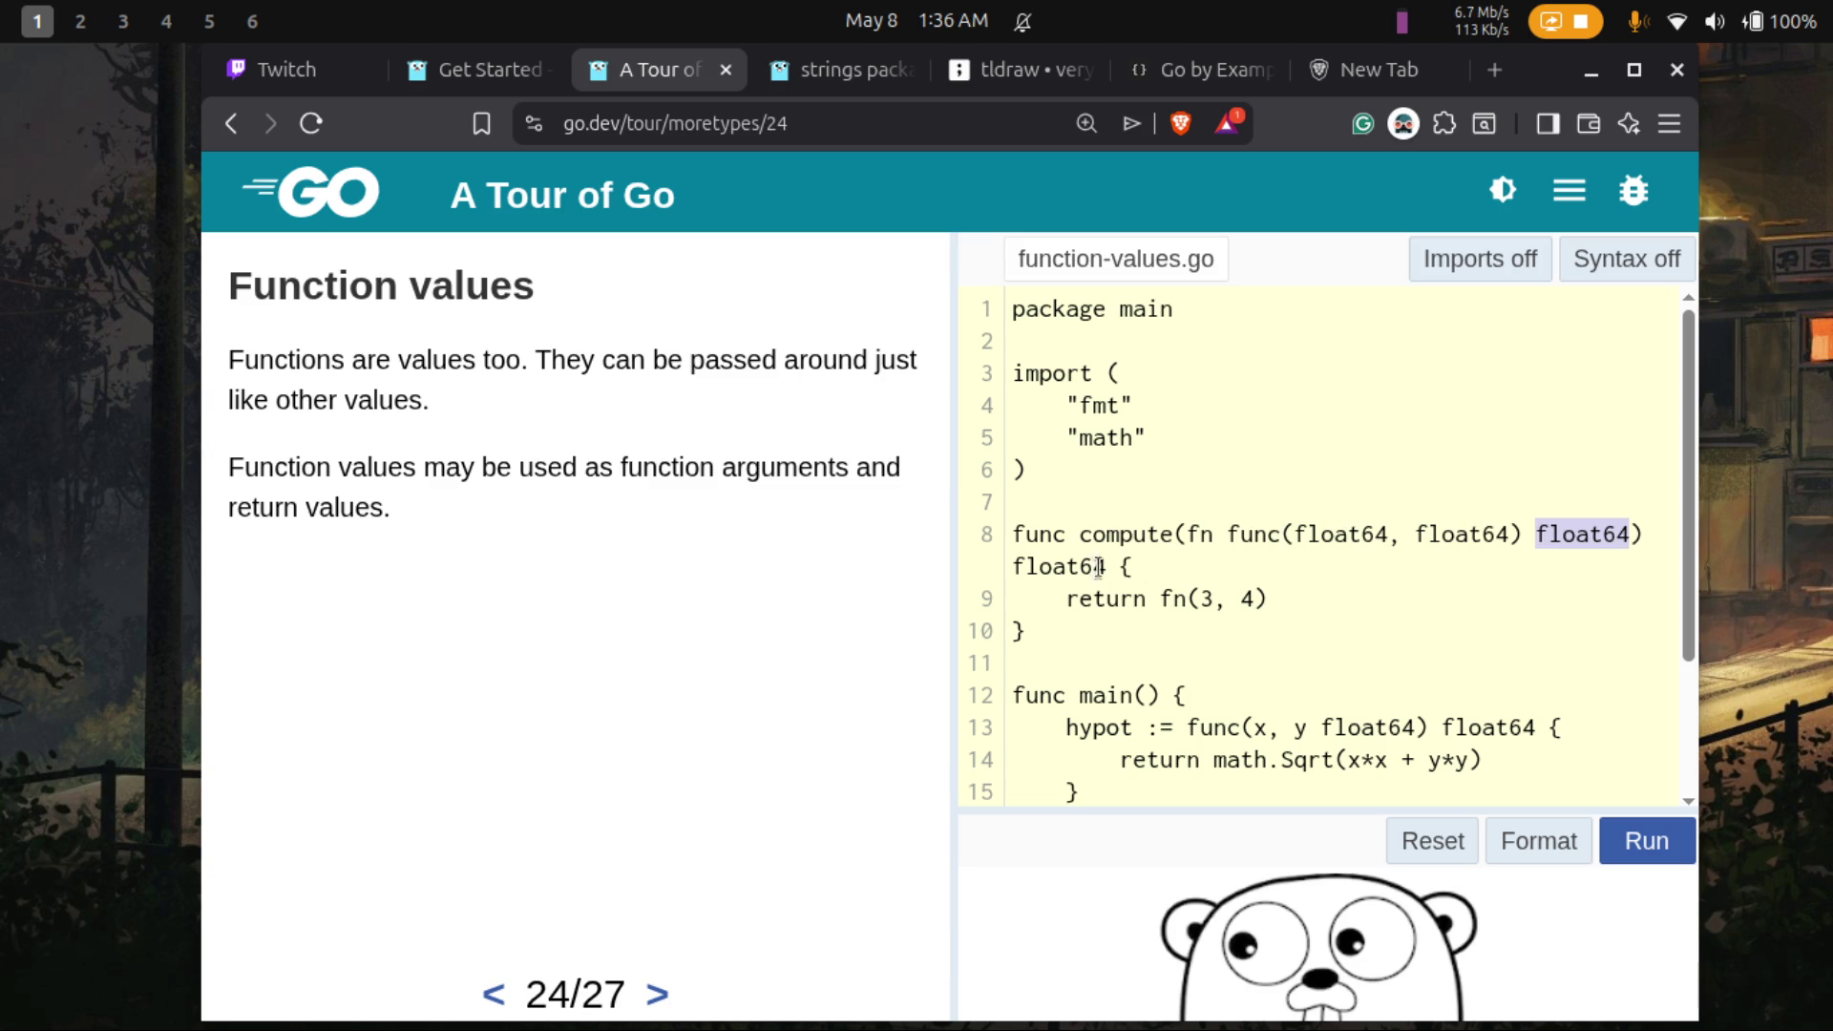
pyautogui.moveTo(1106, 566); pyautogui.dragTo(1012, 568)
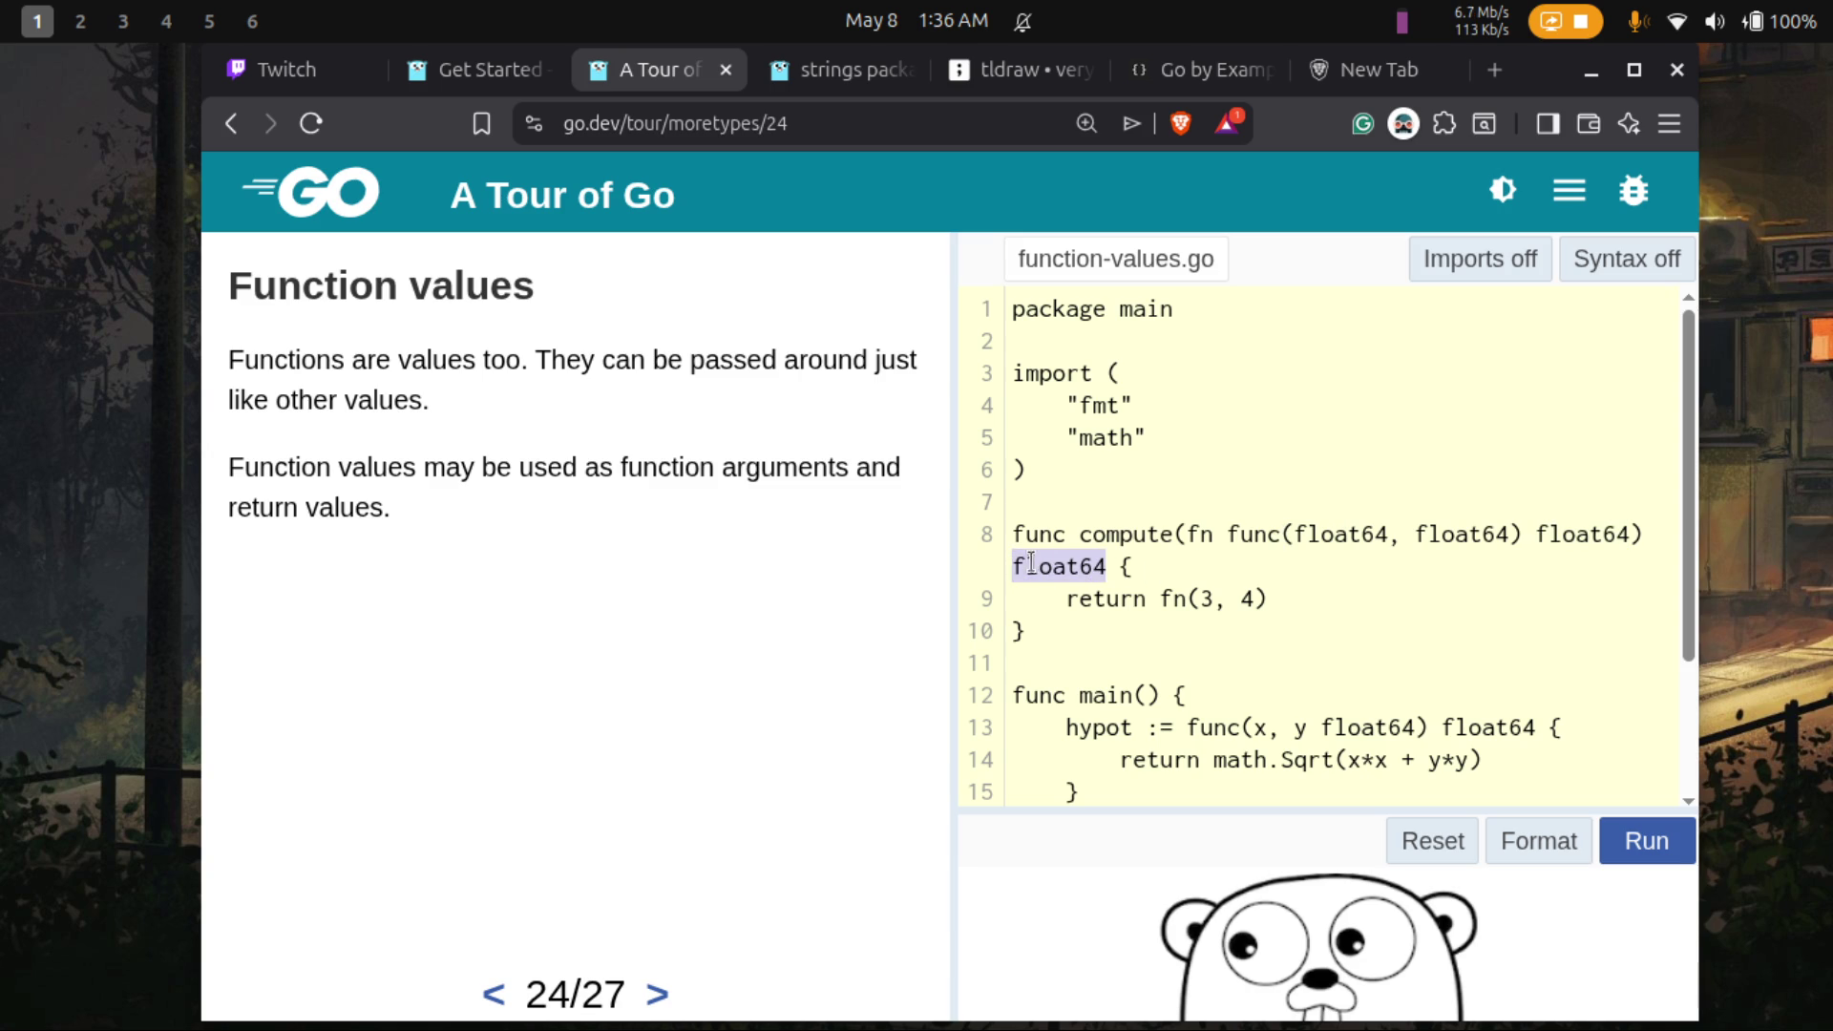
pyautogui.click(1100, 534)
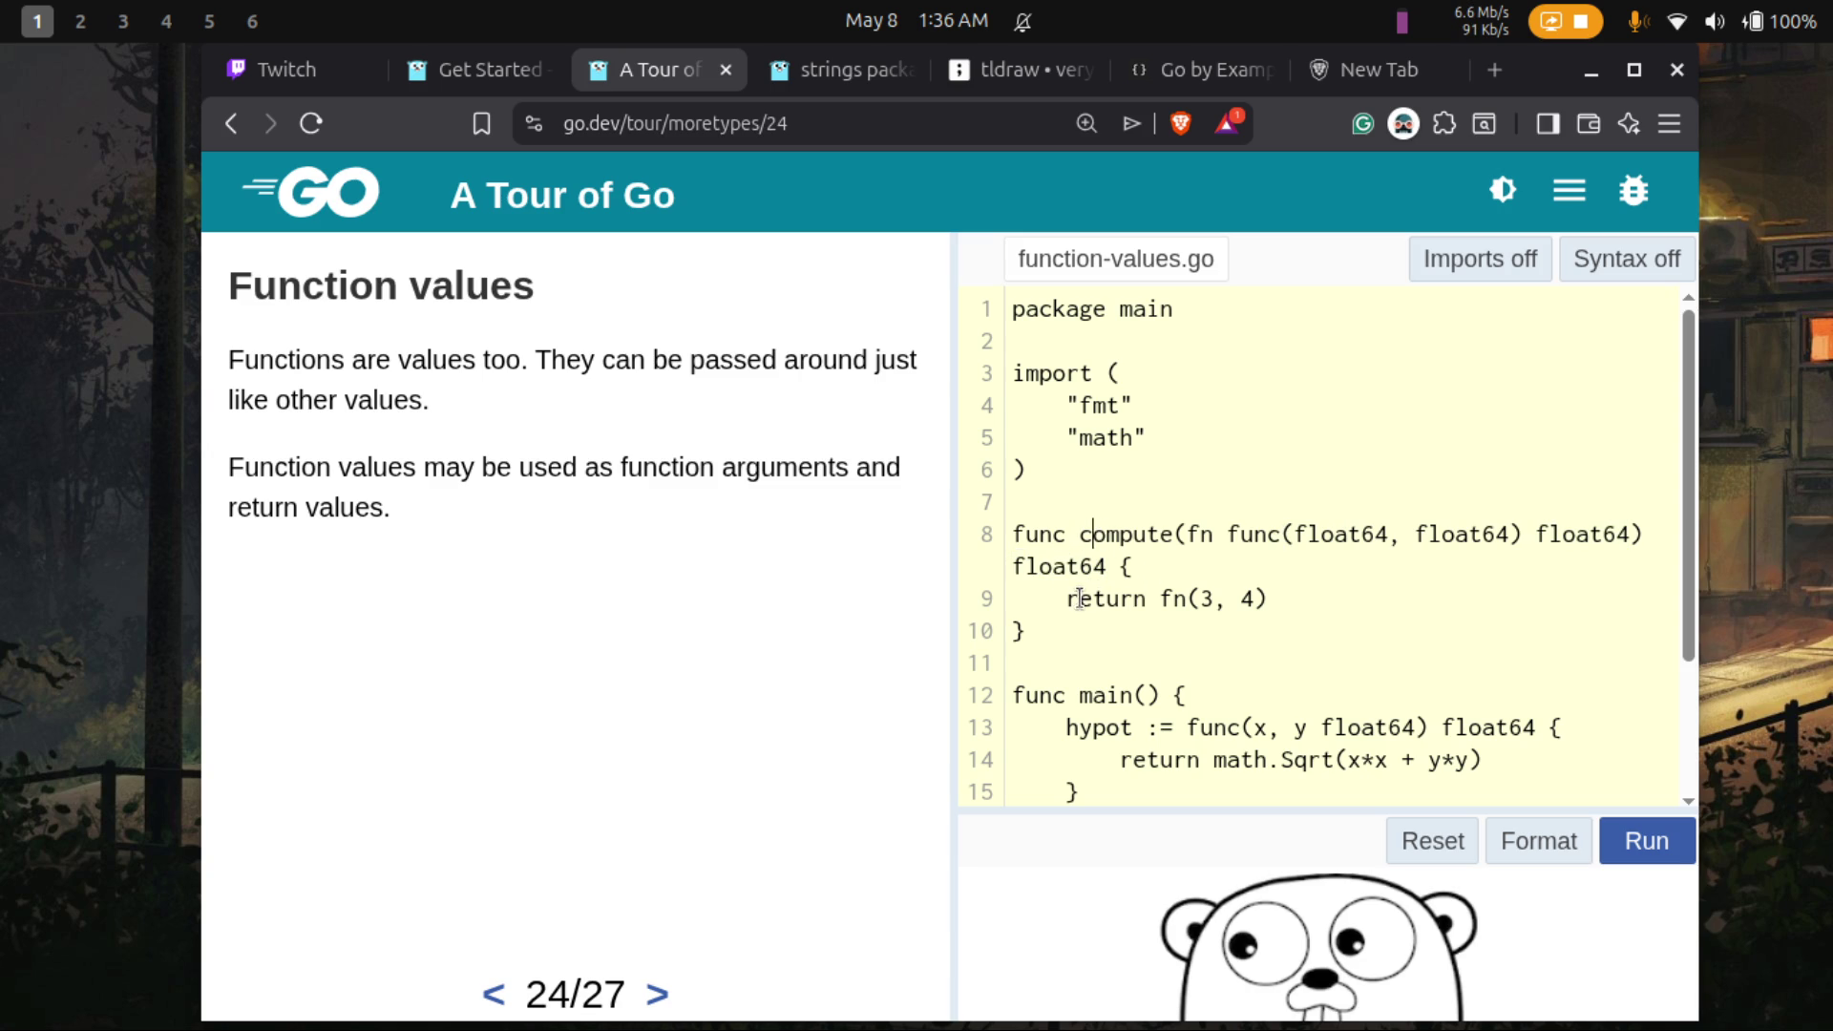
pyautogui.moveTo(1064, 601); pyautogui.dragTo(1284, 600)
pyautogui.click(1160, 600)
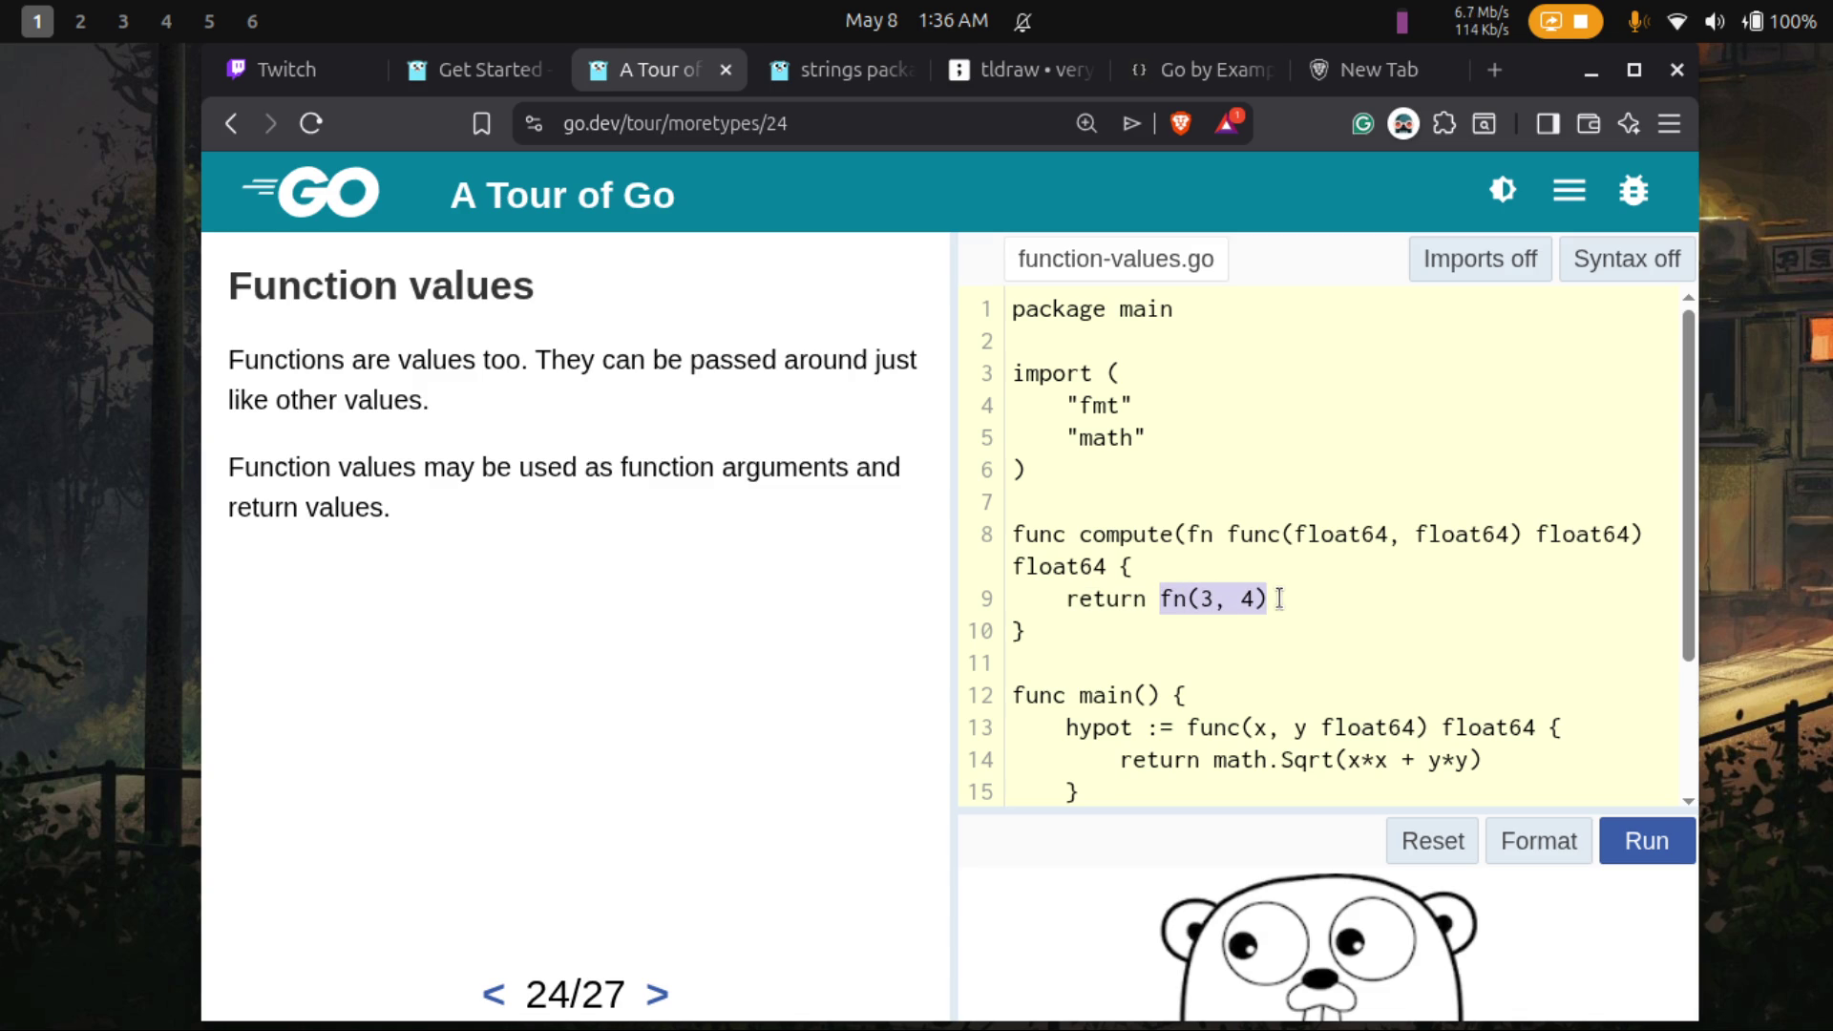
pyautogui.doubleClick(1550, 532)
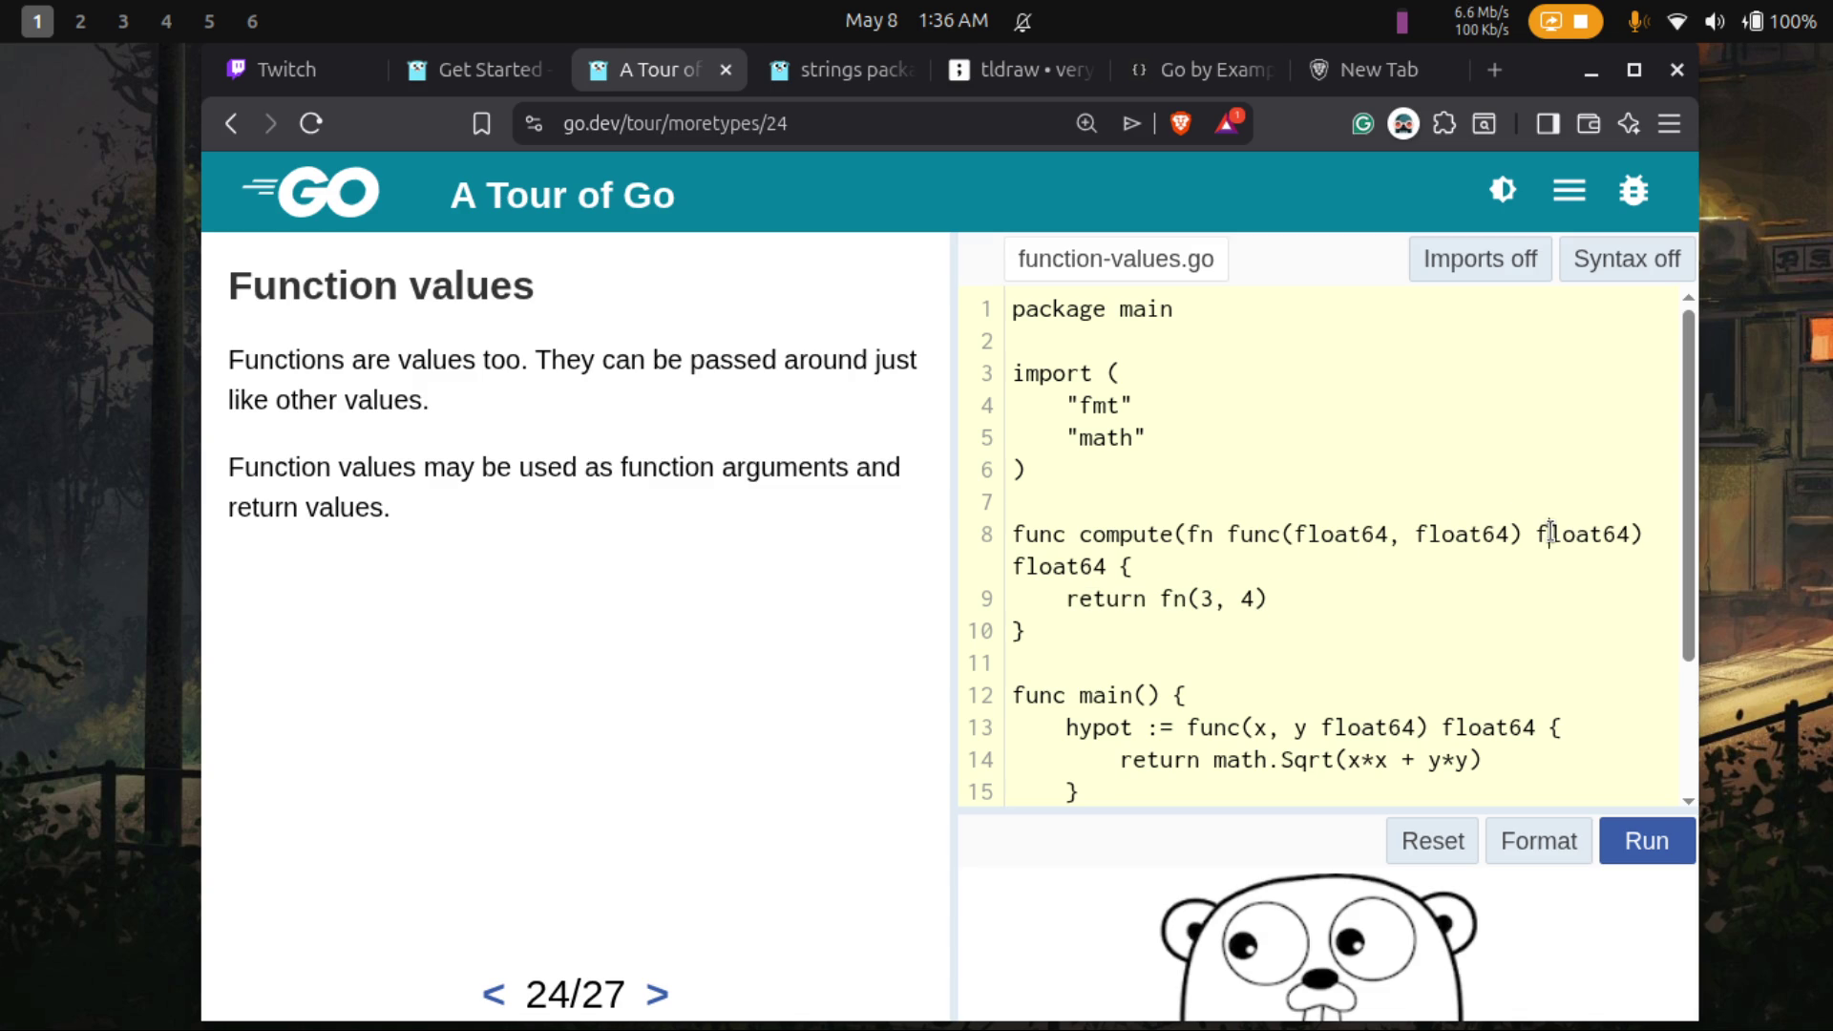
pyautogui.doubleClick(1064, 569)
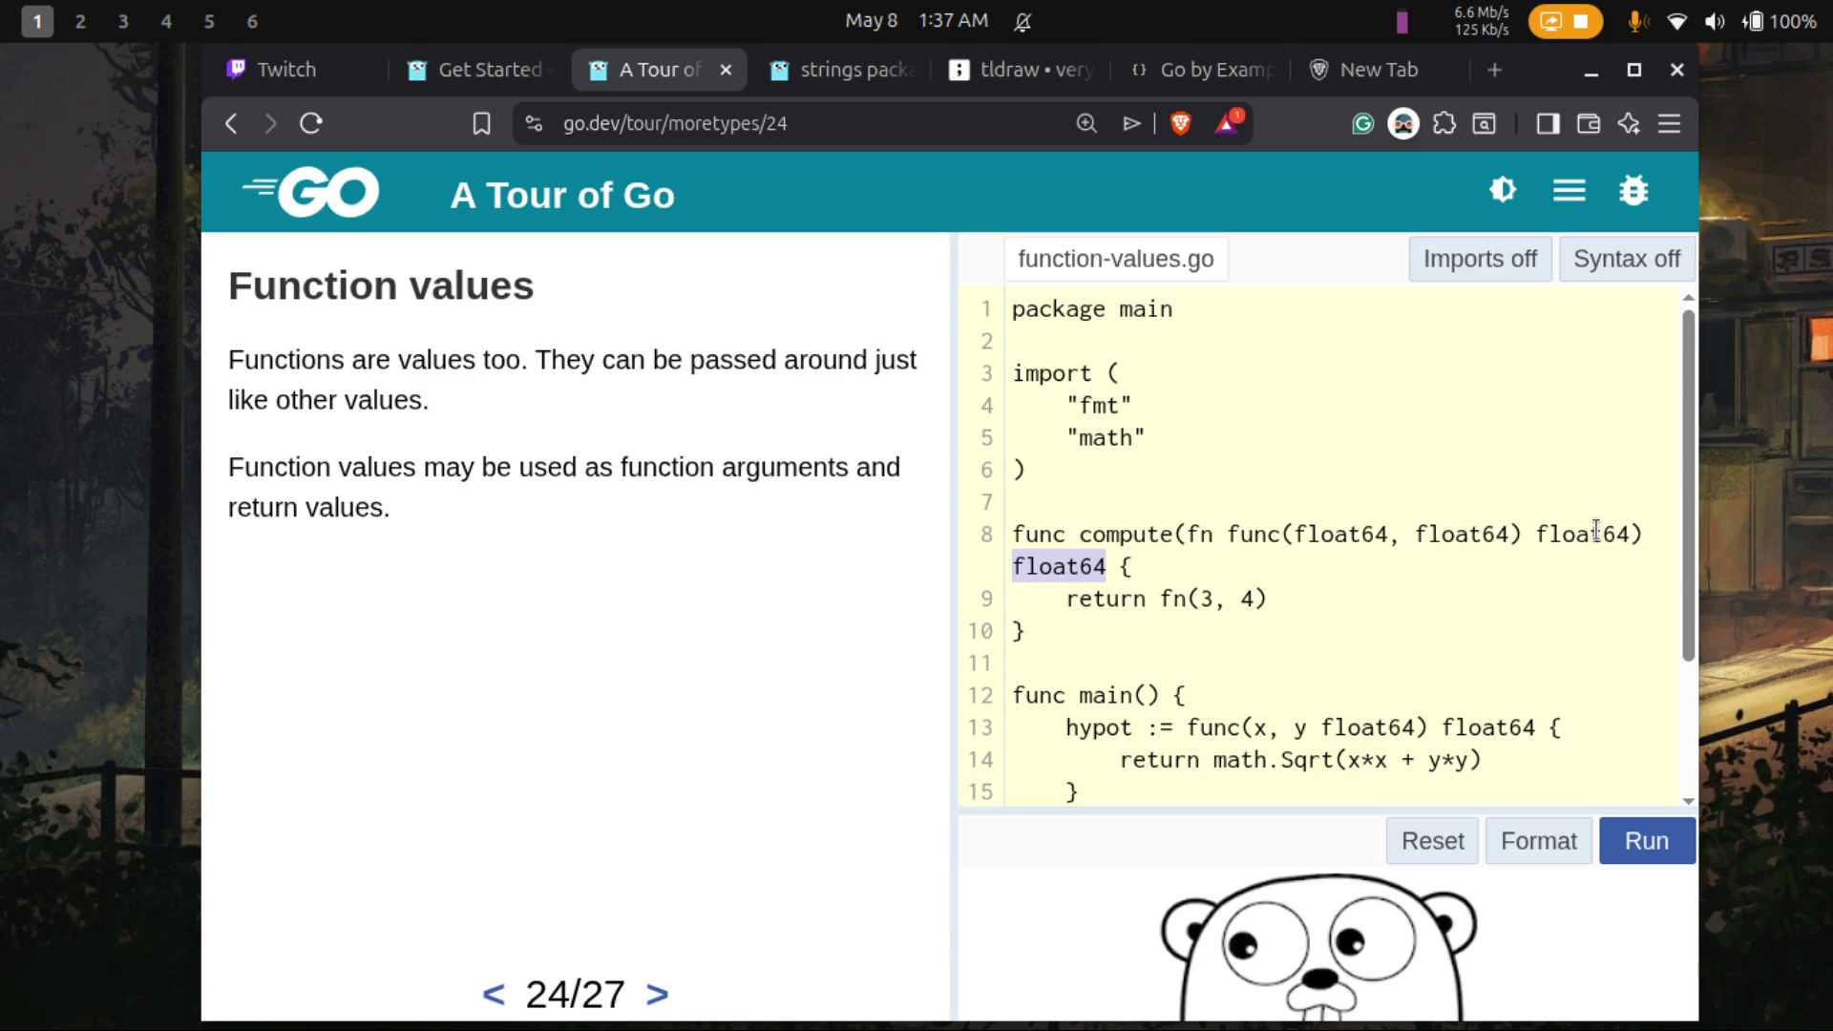
# - Scroll down the lesson and switch to the tldraw mind map
pyautogui.scroll(-1, 1422, 608)
pyautogui.scroll(-3, 1421, 608)
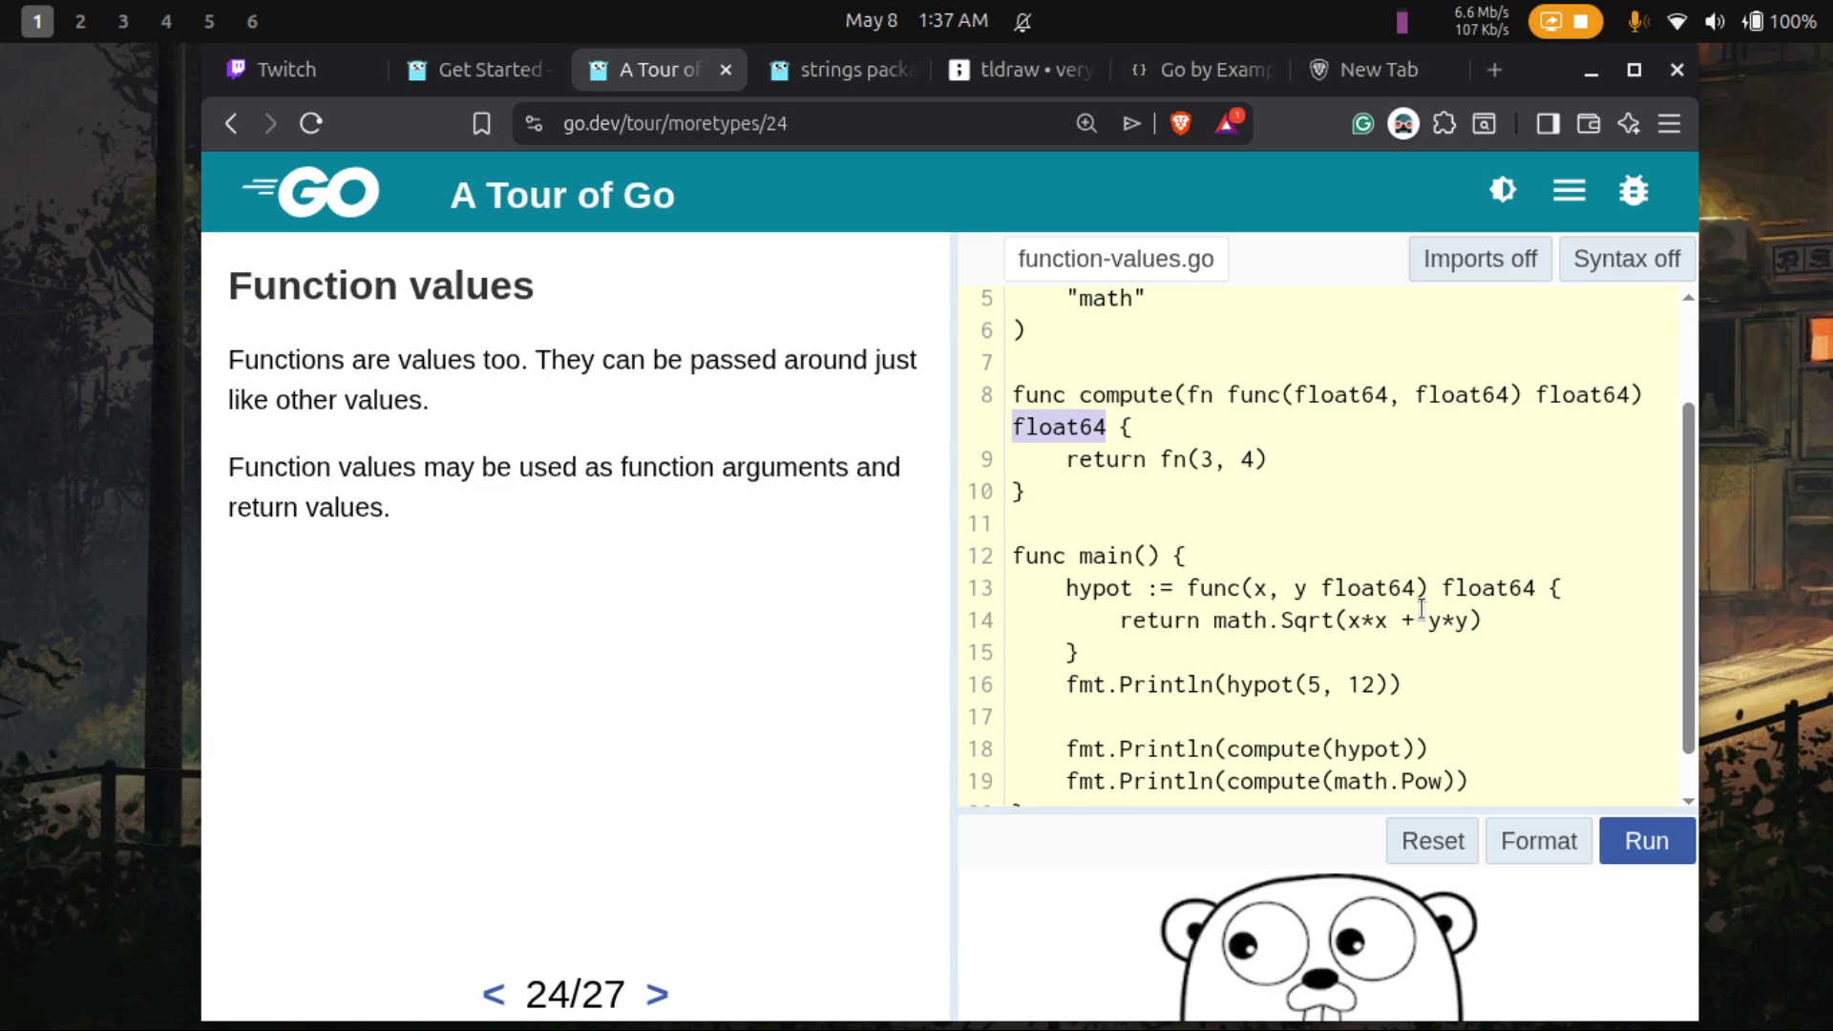
pyautogui.scroll(-1, 1422, 608)
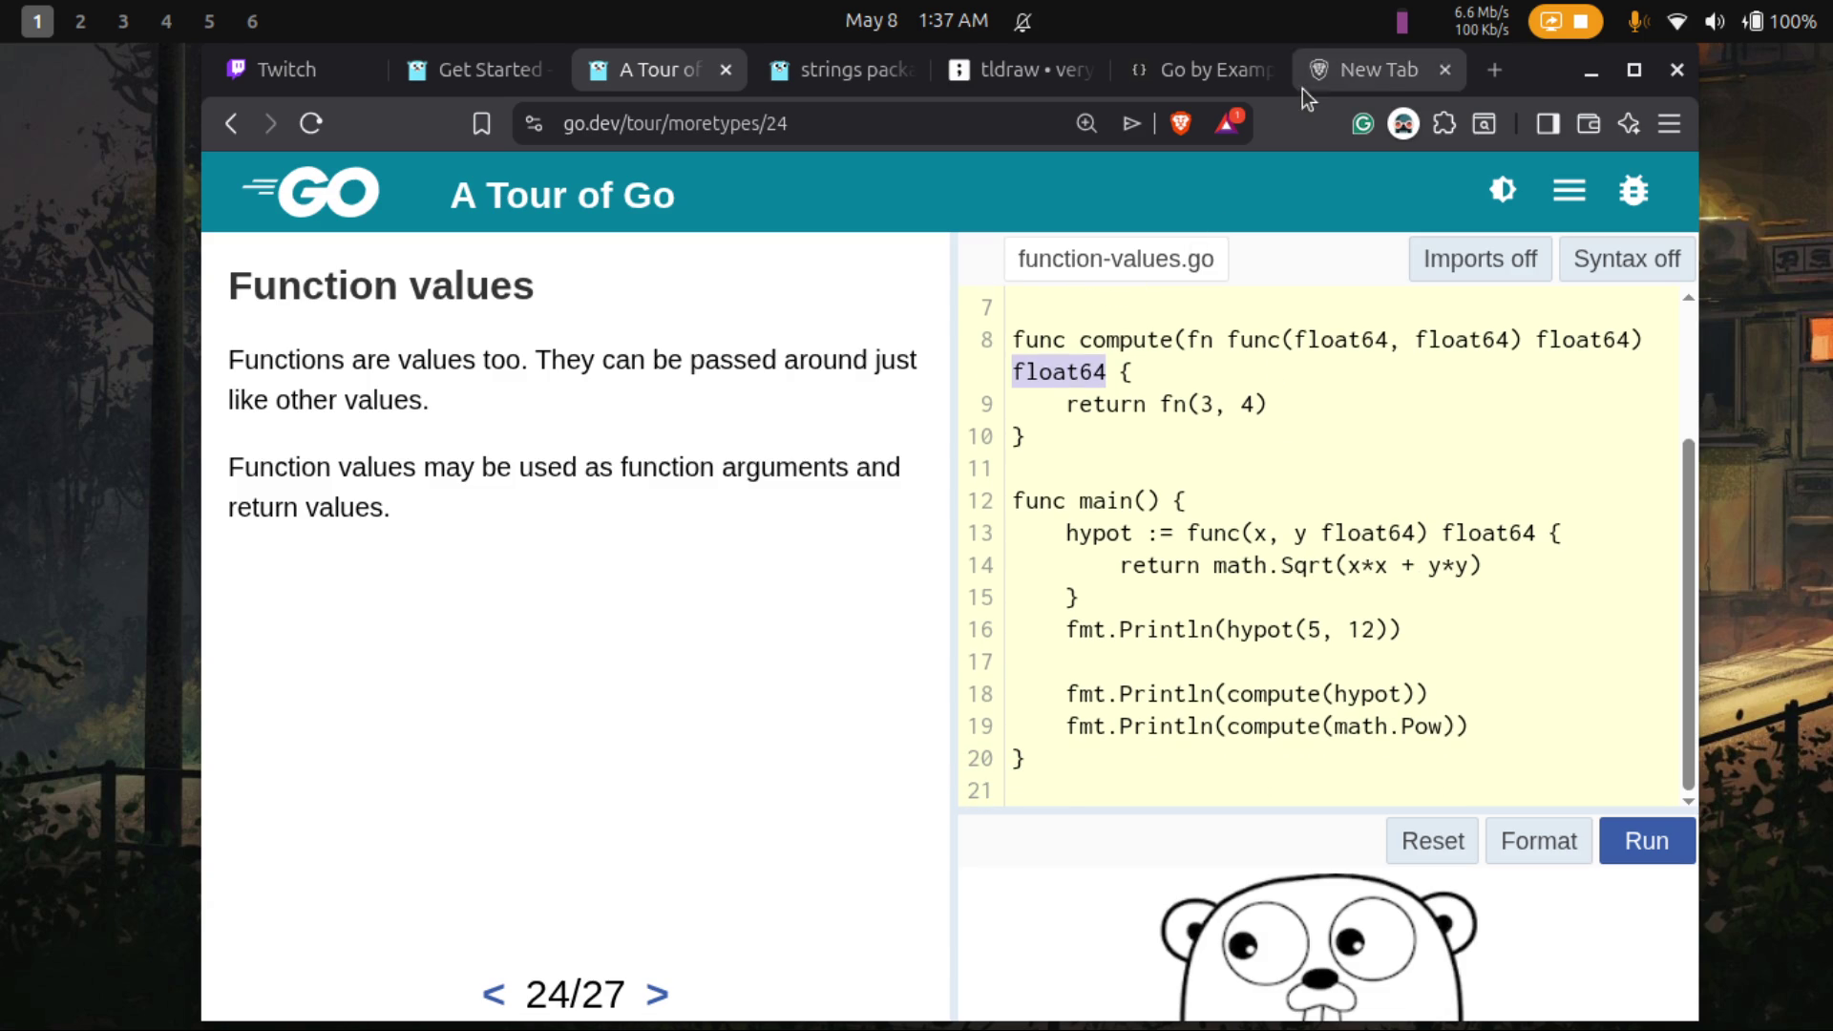
pyautogui.click(995, 72)
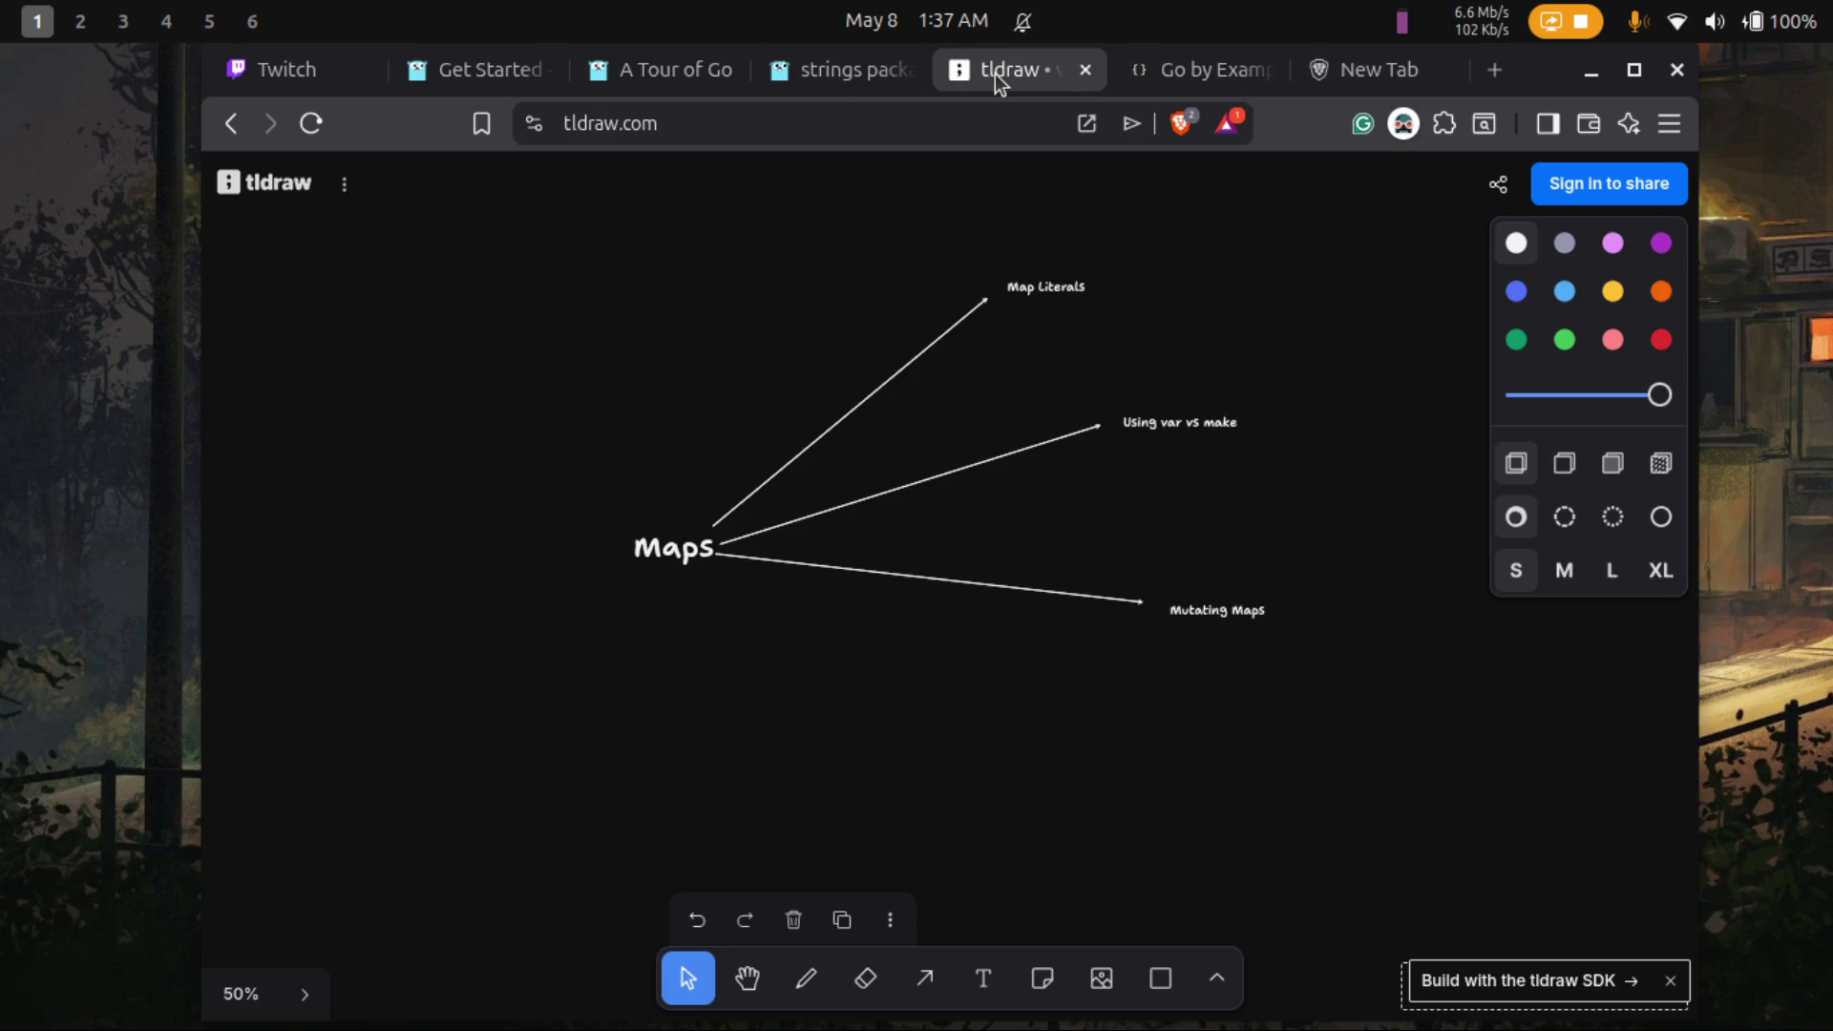
# - Draw an arrow up from Functions labelled 'Functions as values', then return to the Function values lesson
pyautogui.scroll(5, 899, 472)
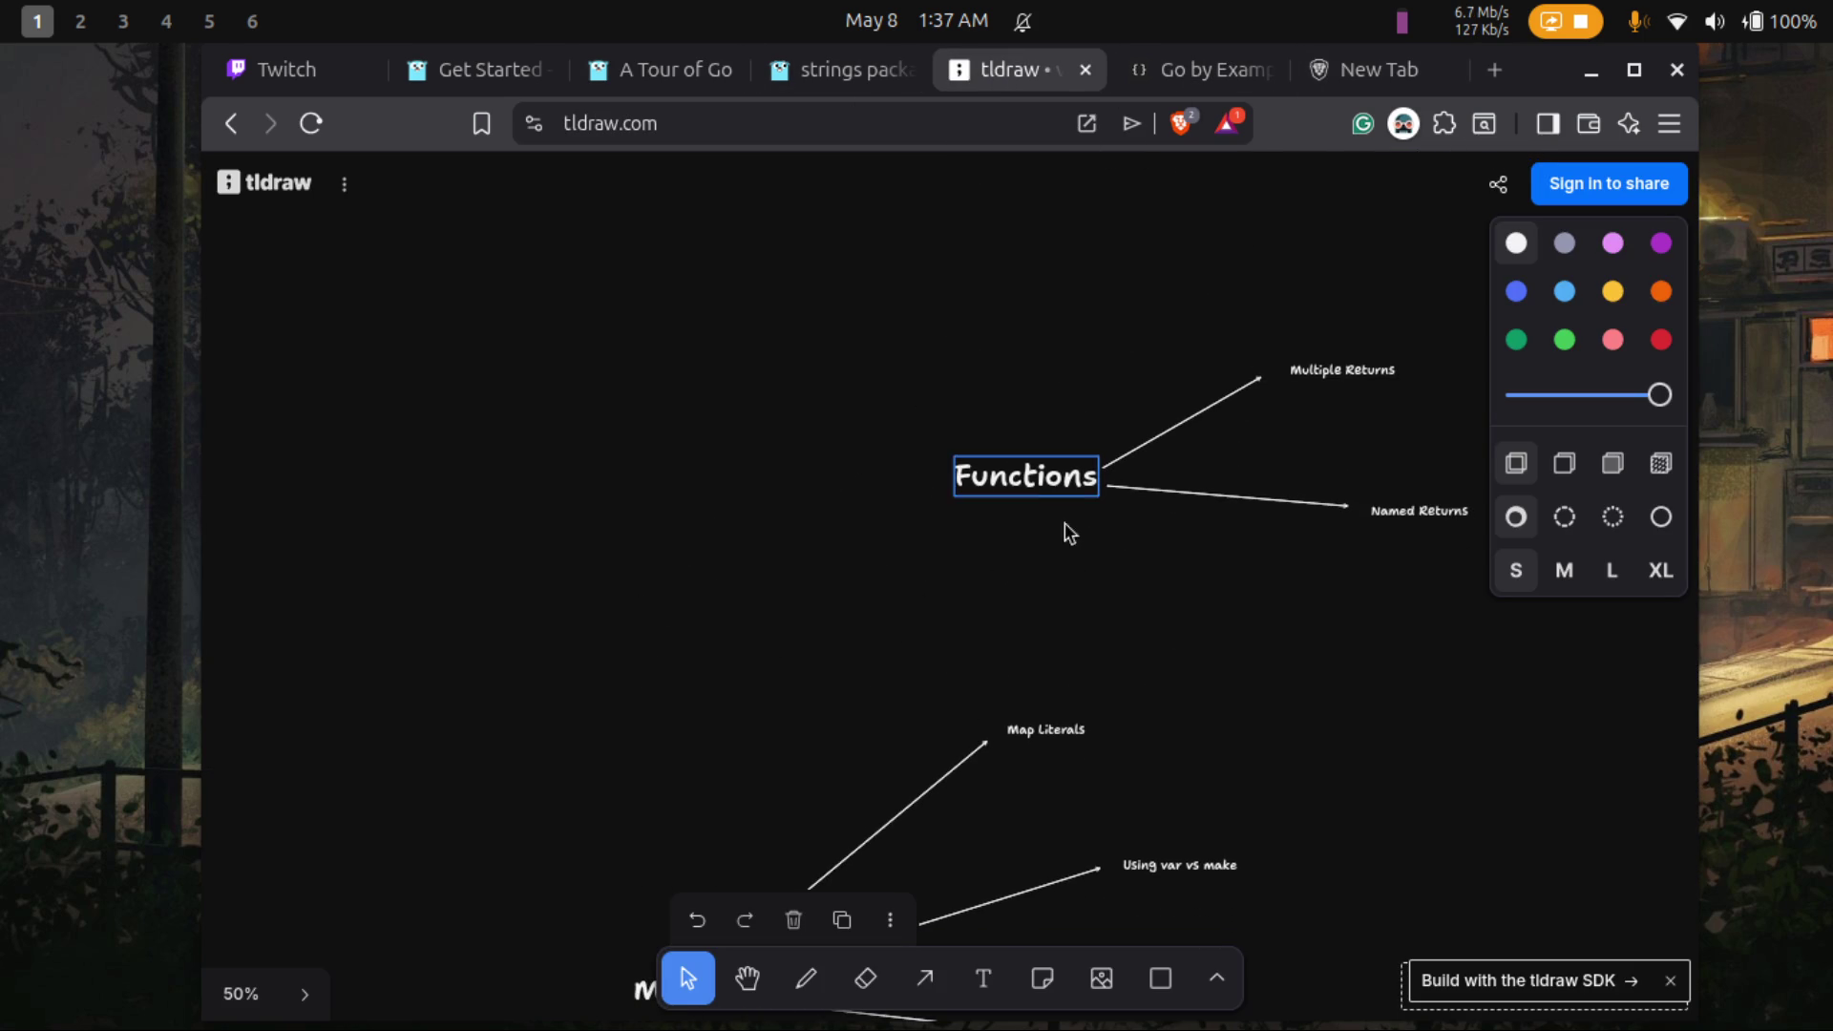
pyautogui.click(924, 977)
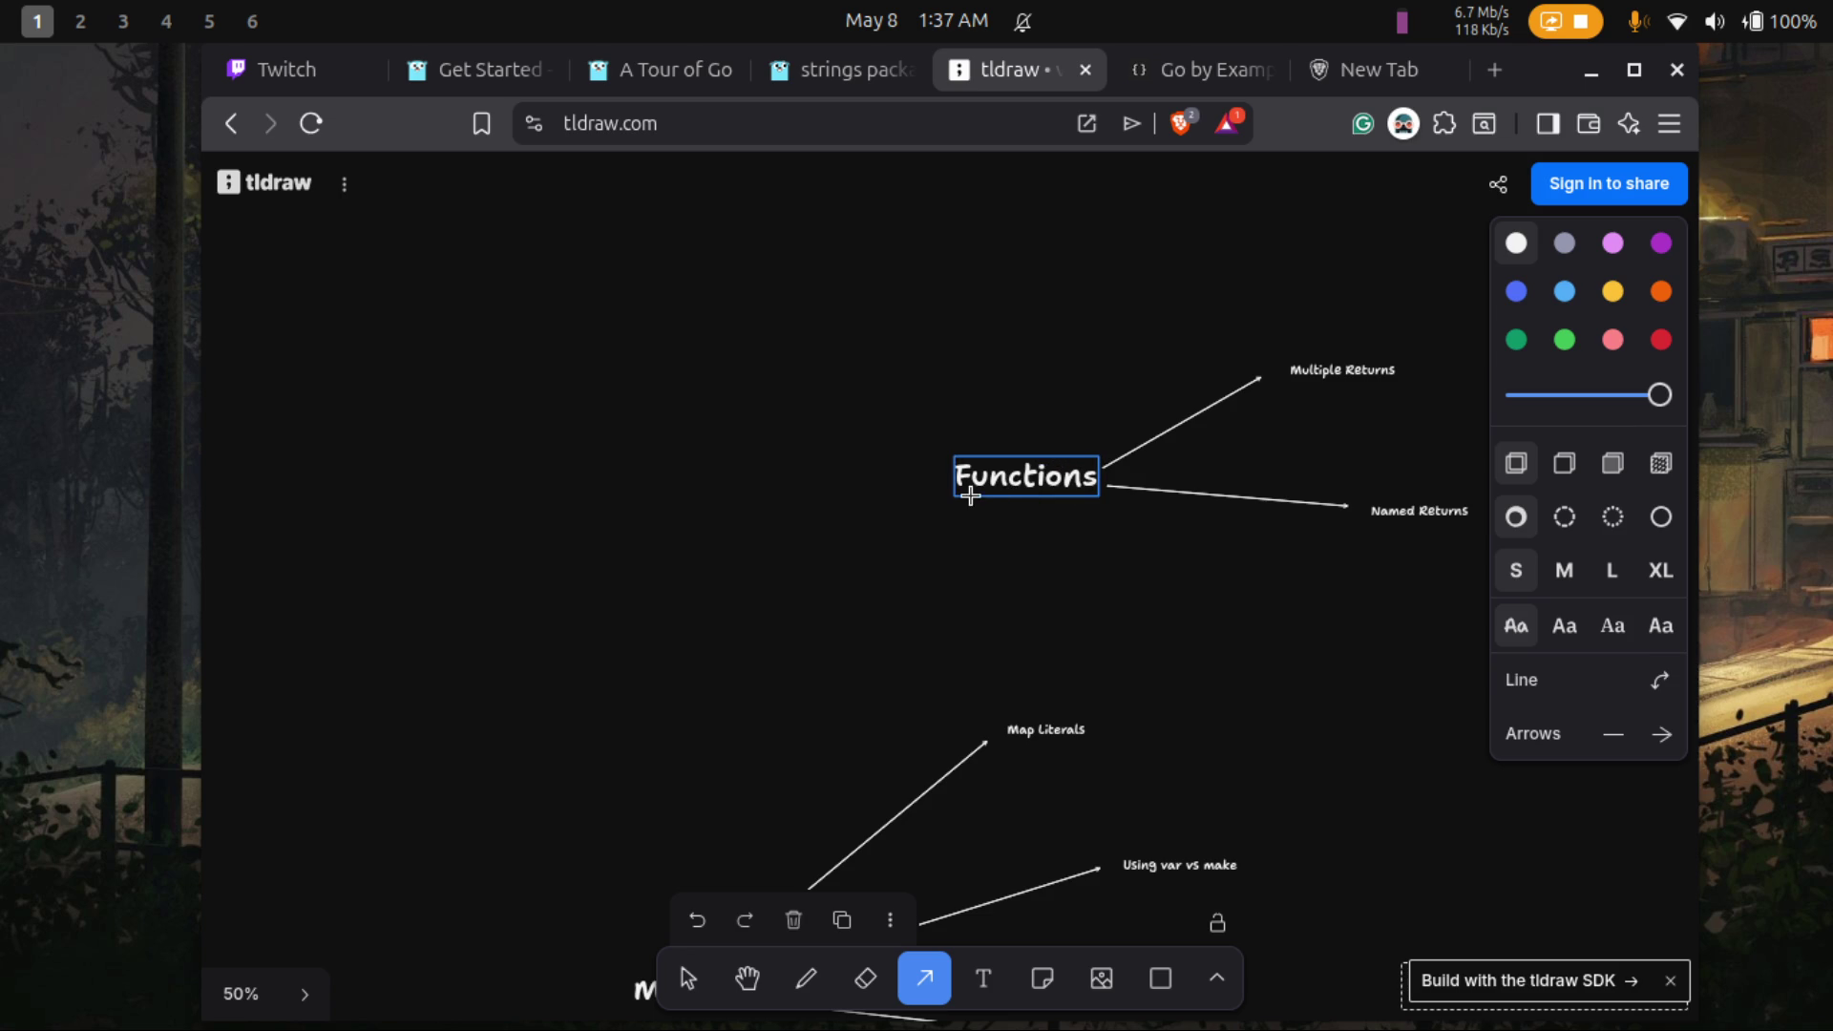
pyautogui.moveTo(955, 486)
pyautogui.mouseDown()
pyautogui.moveTo(821, 602)
pyautogui.moveTo(720, 585)
pyautogui.moveTo(983, 278)
pyautogui.moveTo(1123, 301)
pyautogui.moveTo(1093, 293)
pyautogui.mouseUp()
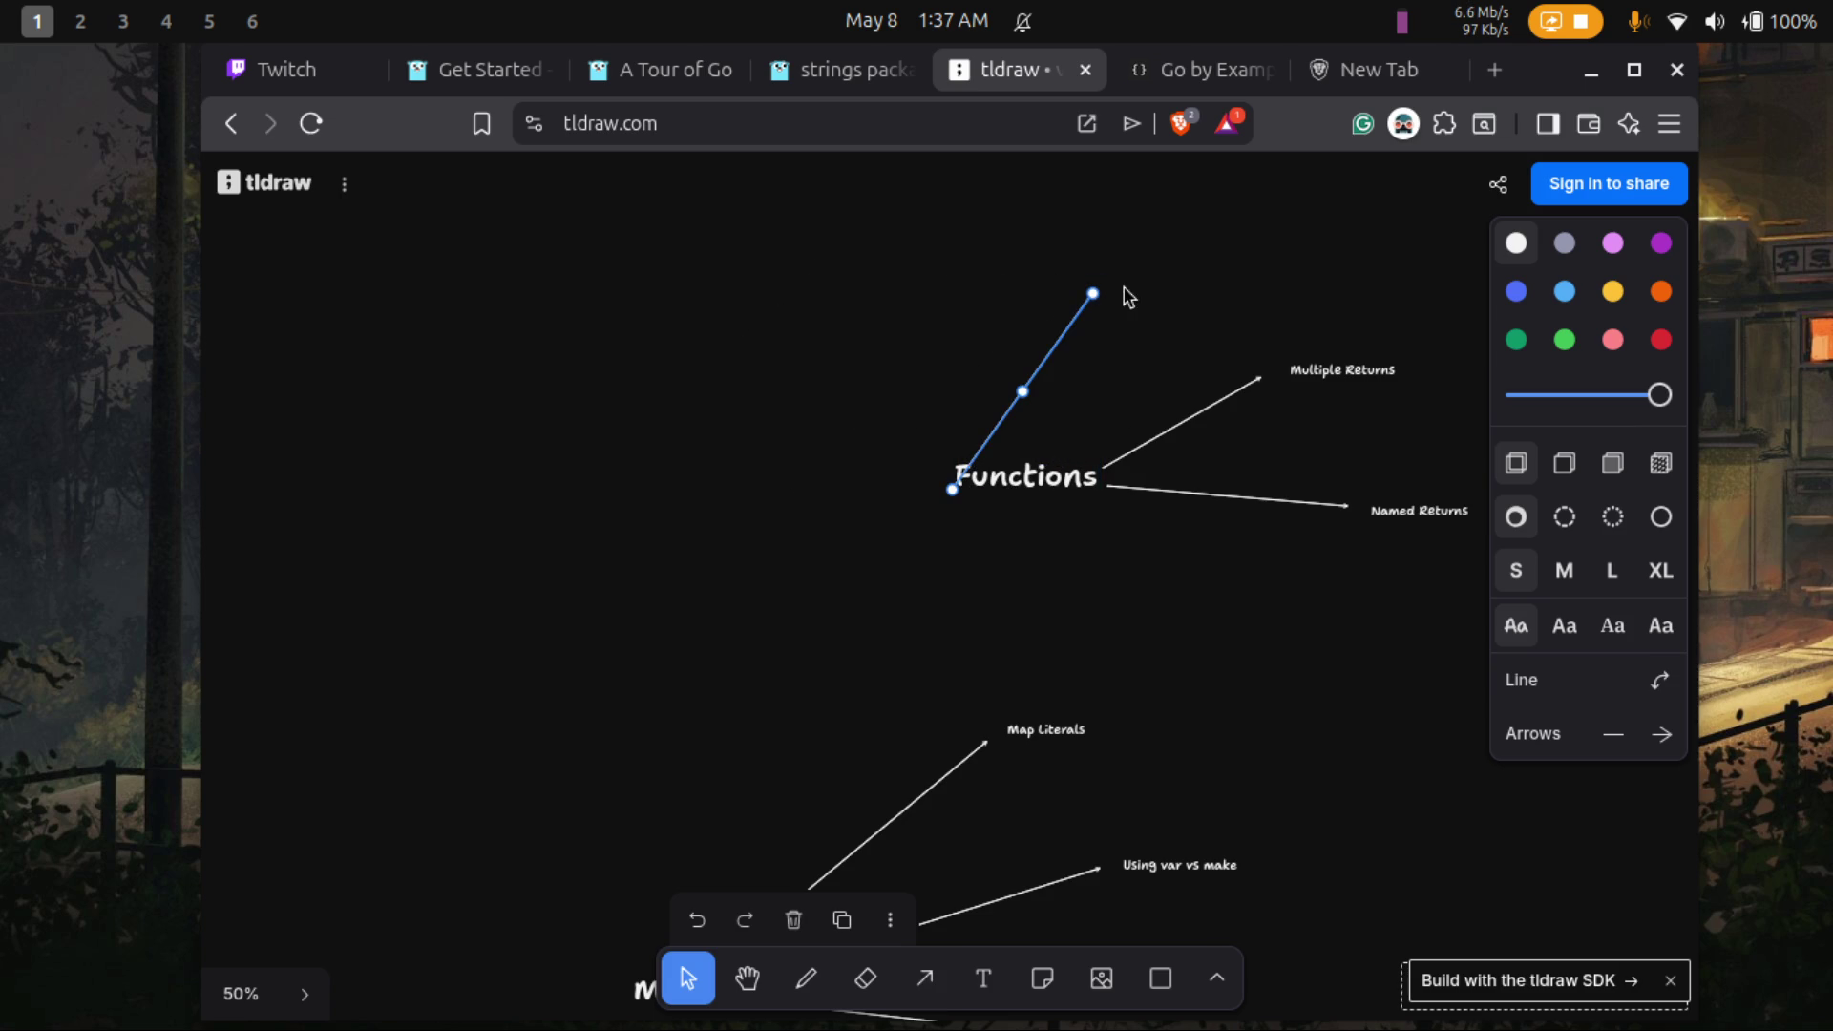
pyautogui.doubleClick(1108, 275)
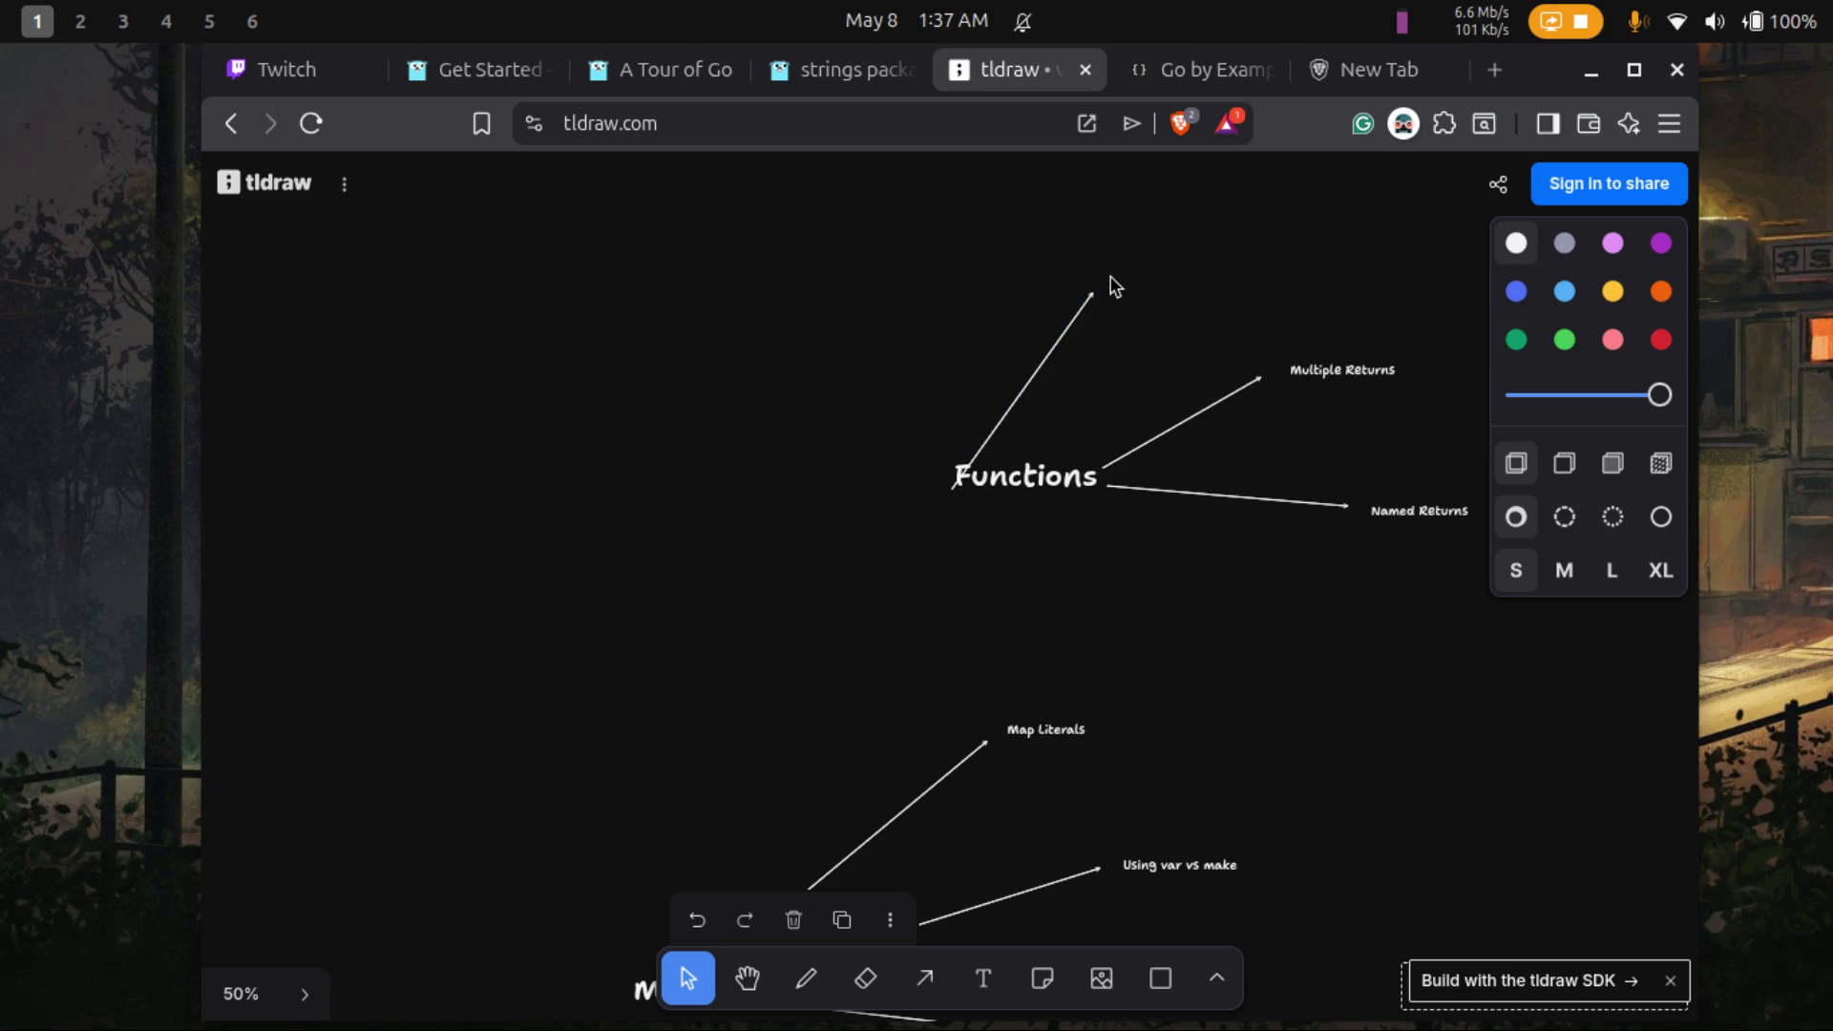
pyautogui.write('Funct')
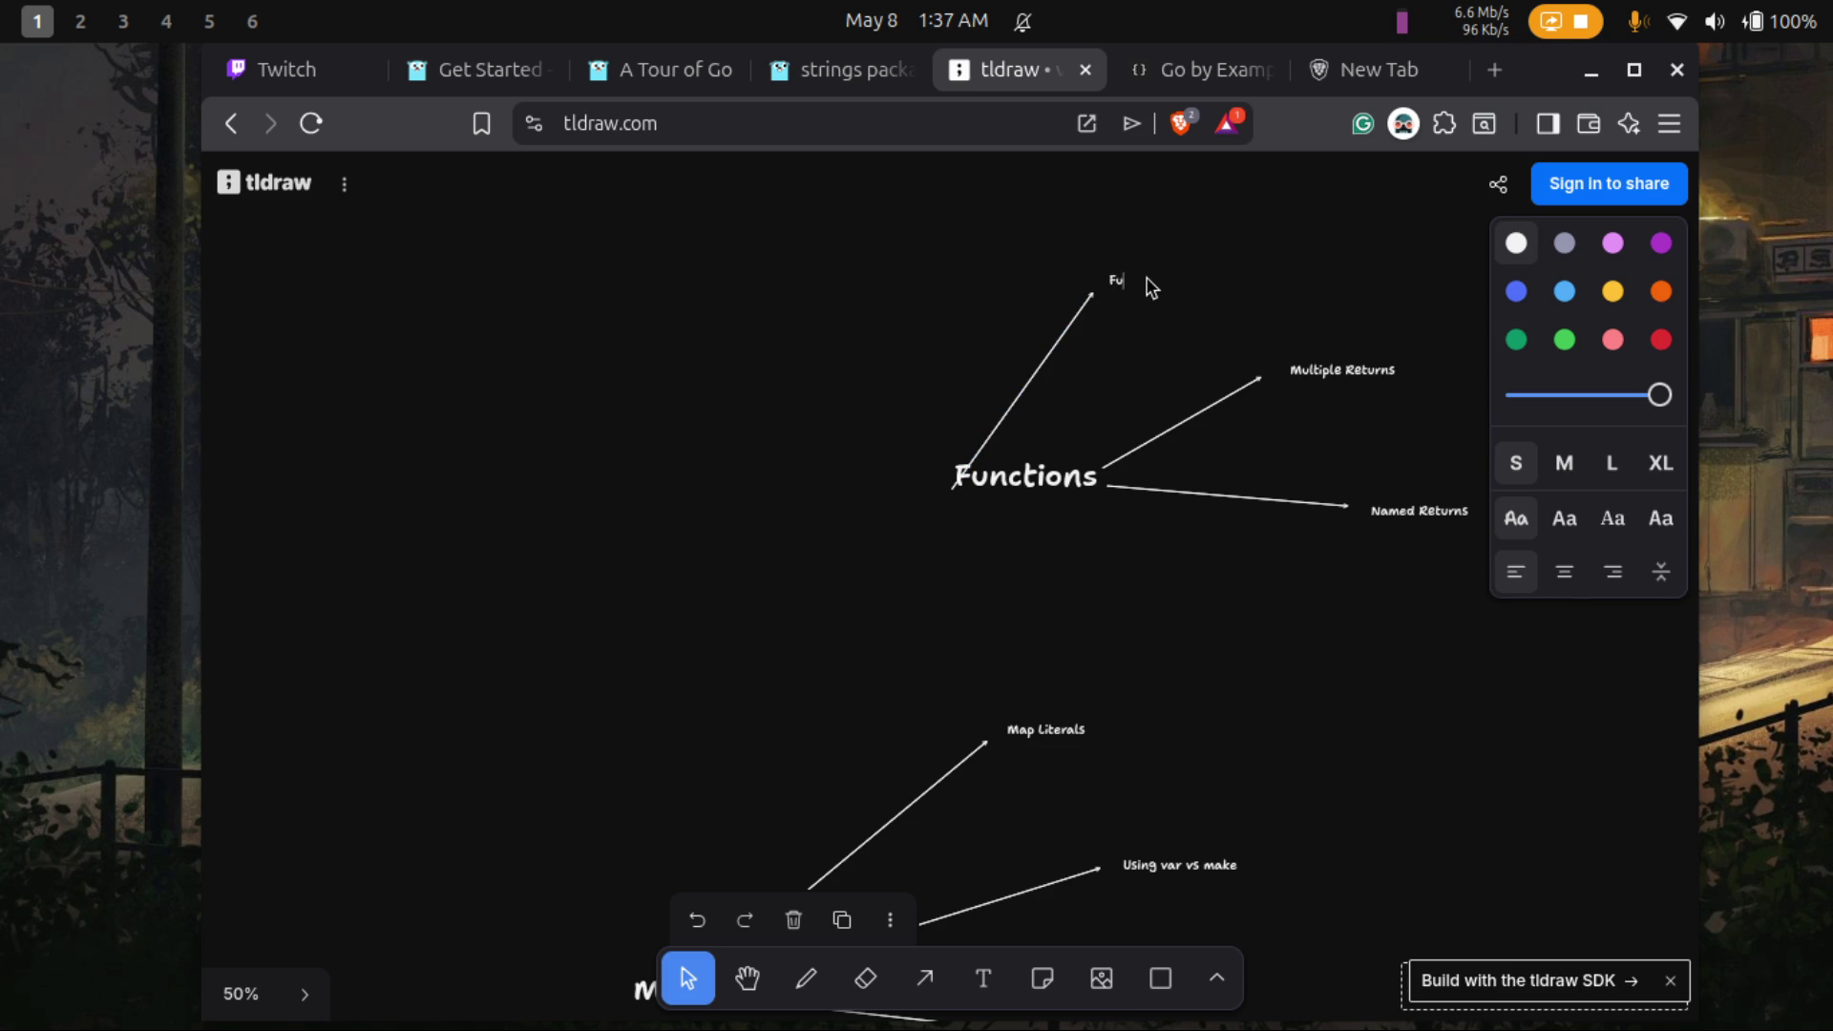
pyautogui.write('ions as values')
pyautogui.click(1158, 366)
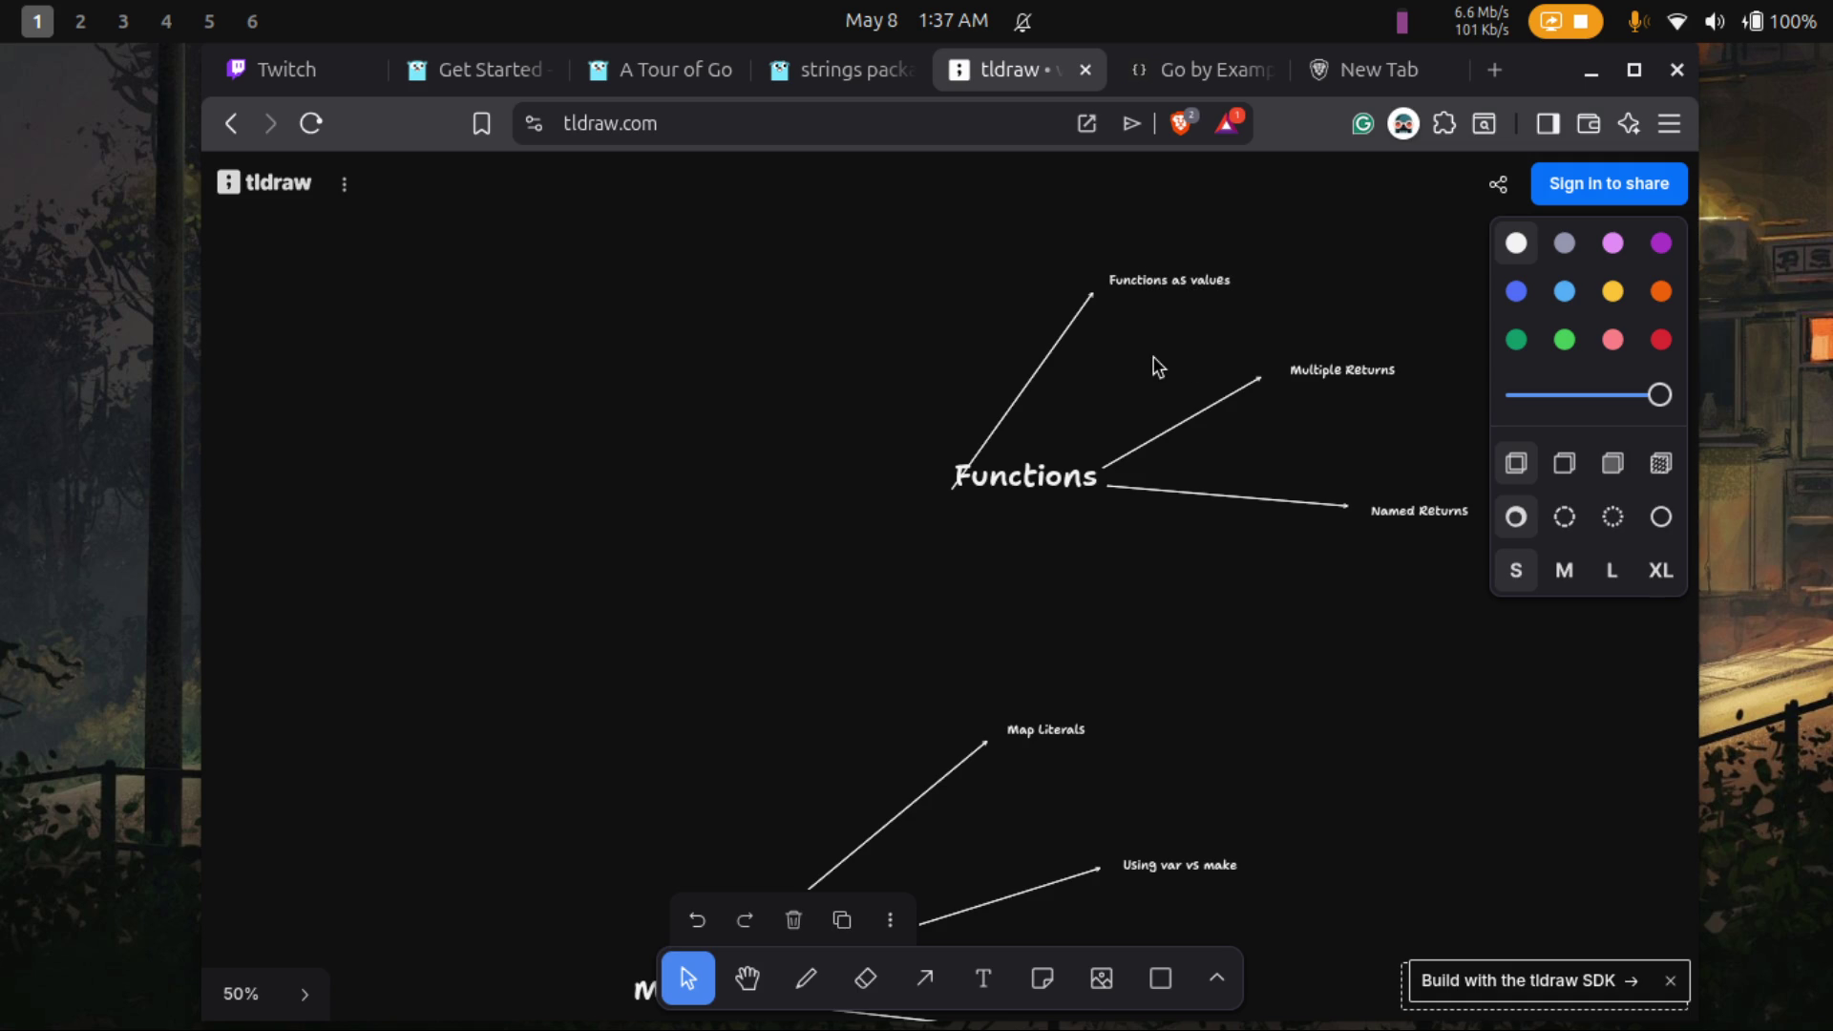
pyautogui.hscroll(3, 1157, 365)
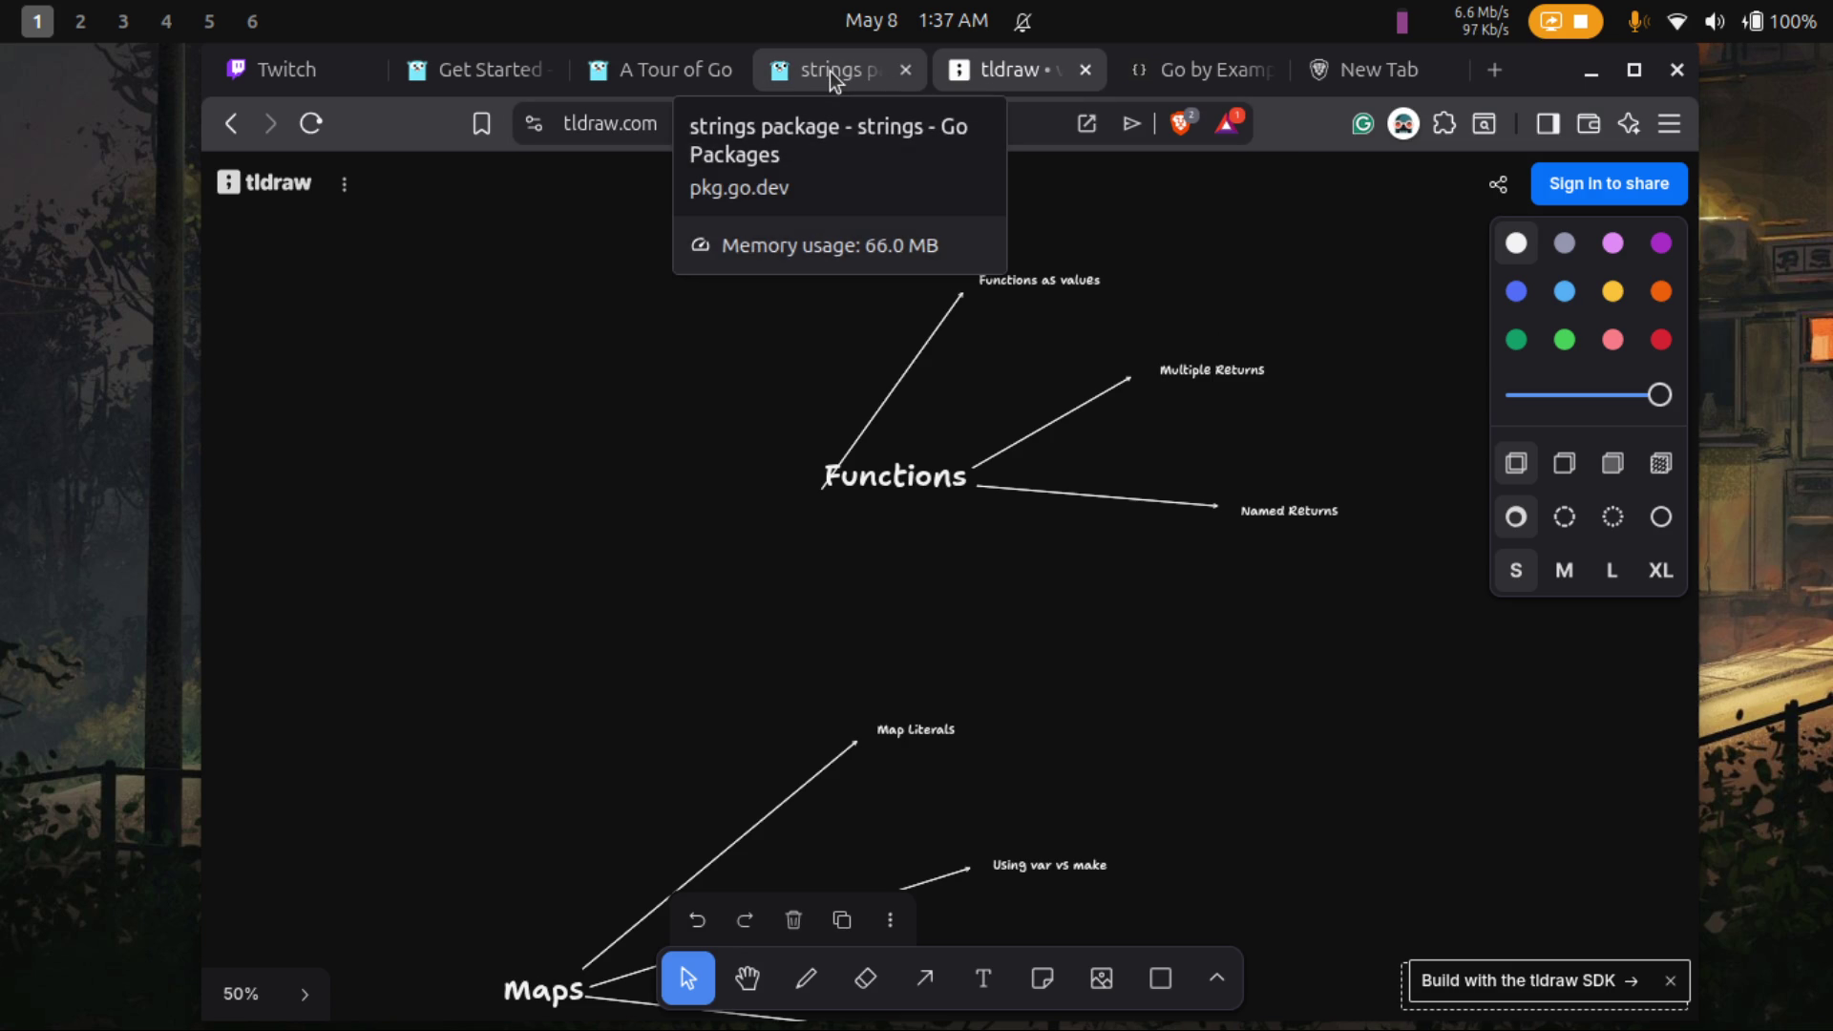
pyautogui.click(677, 69)
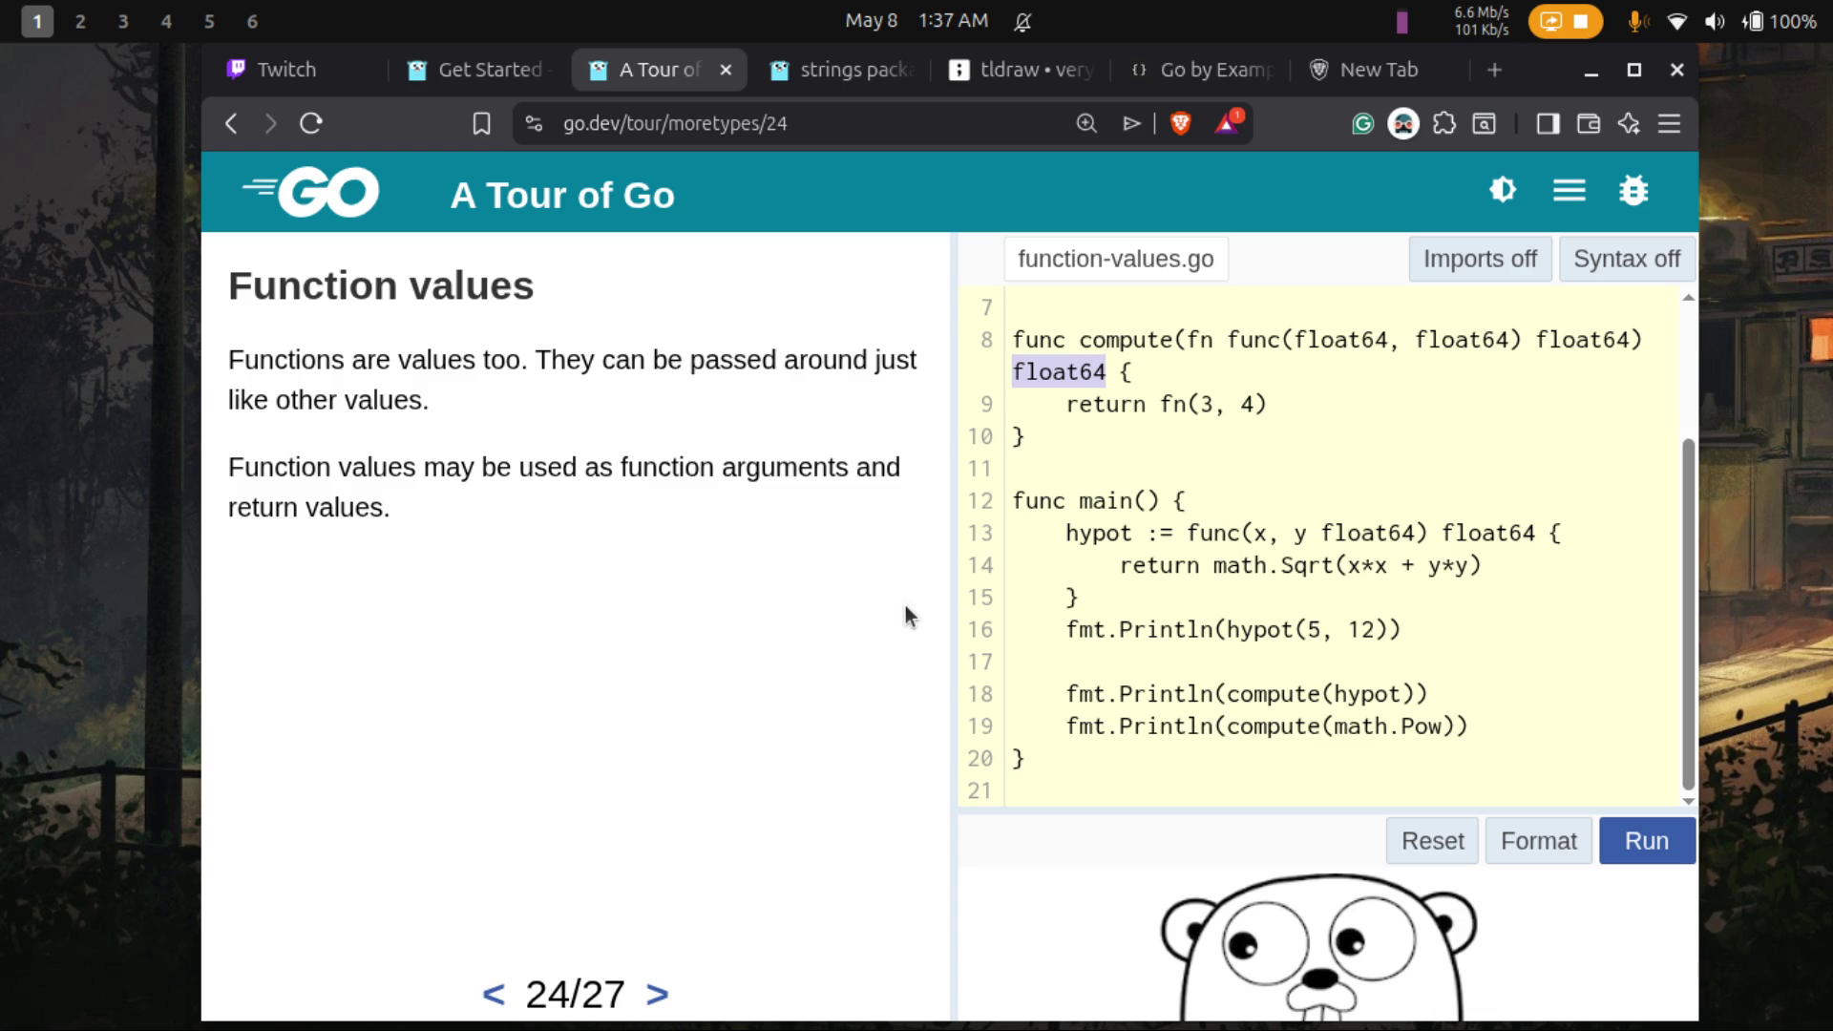
# - Highlight compute's func(float64, float64) parameter type, the name fn, and both float64 return types
pyautogui.scroll(2, 1095, 622)
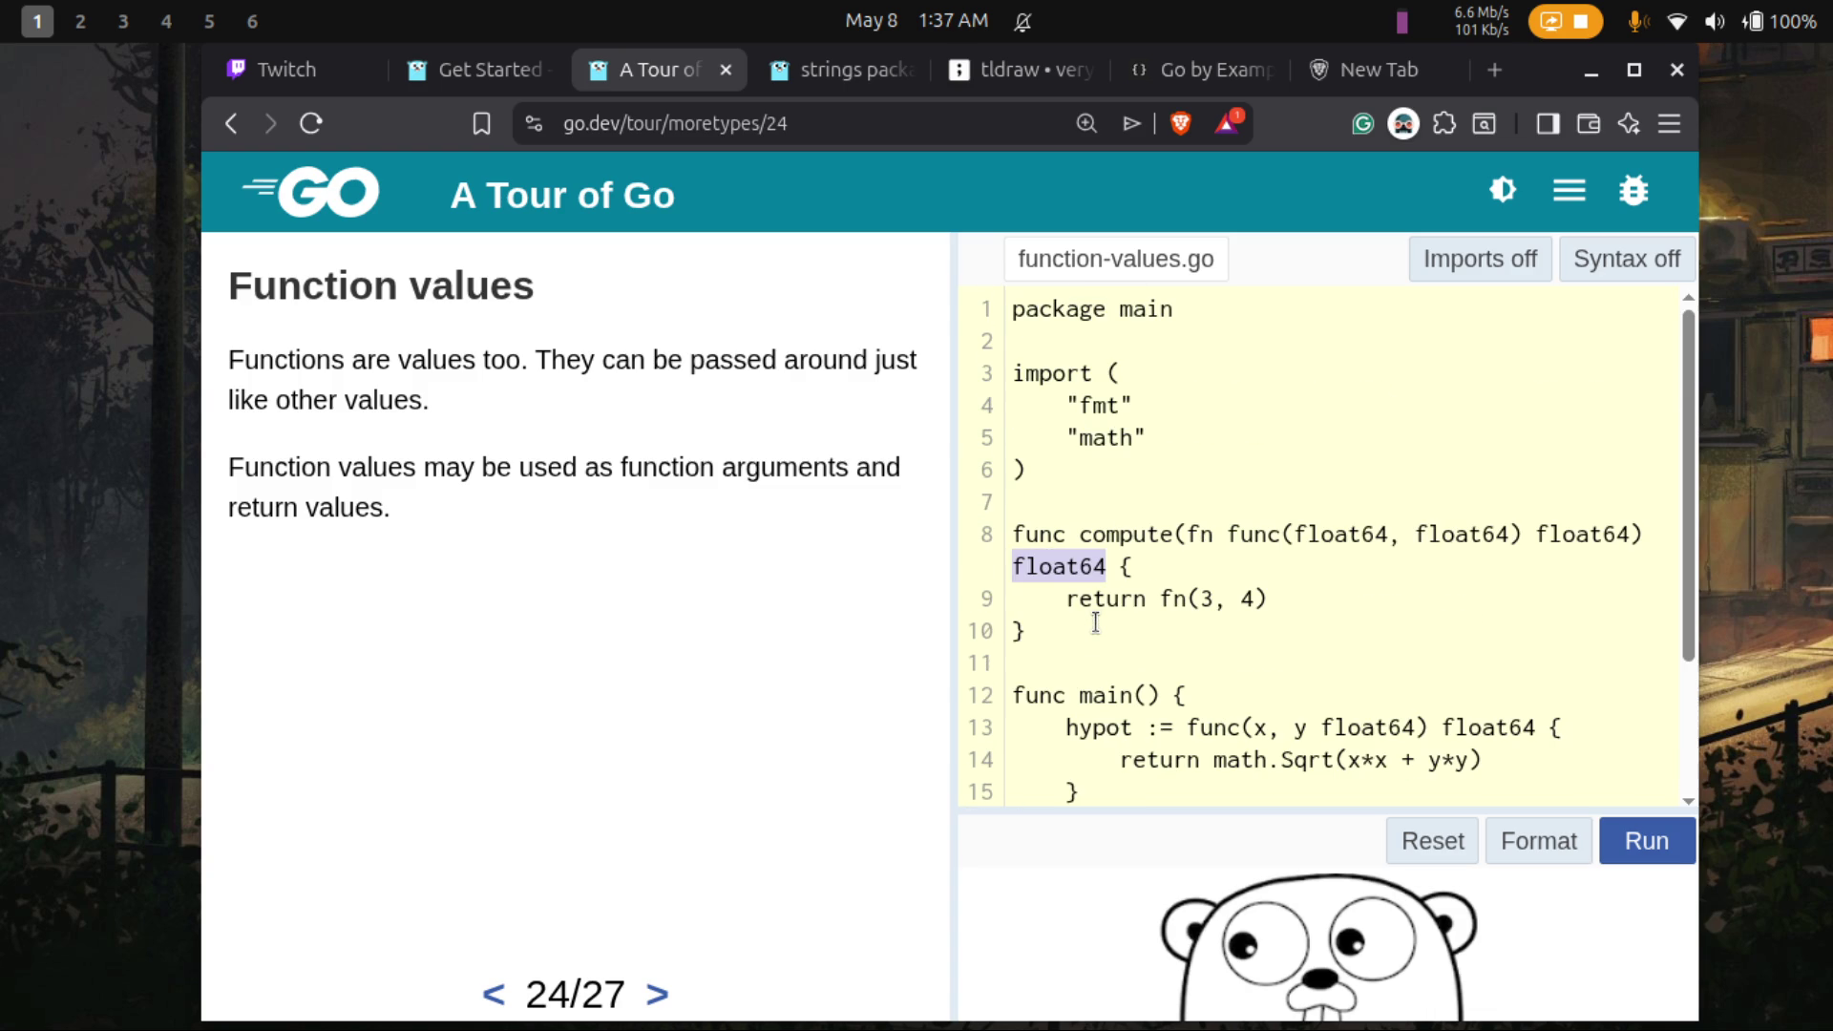
pyautogui.click(1233, 532)
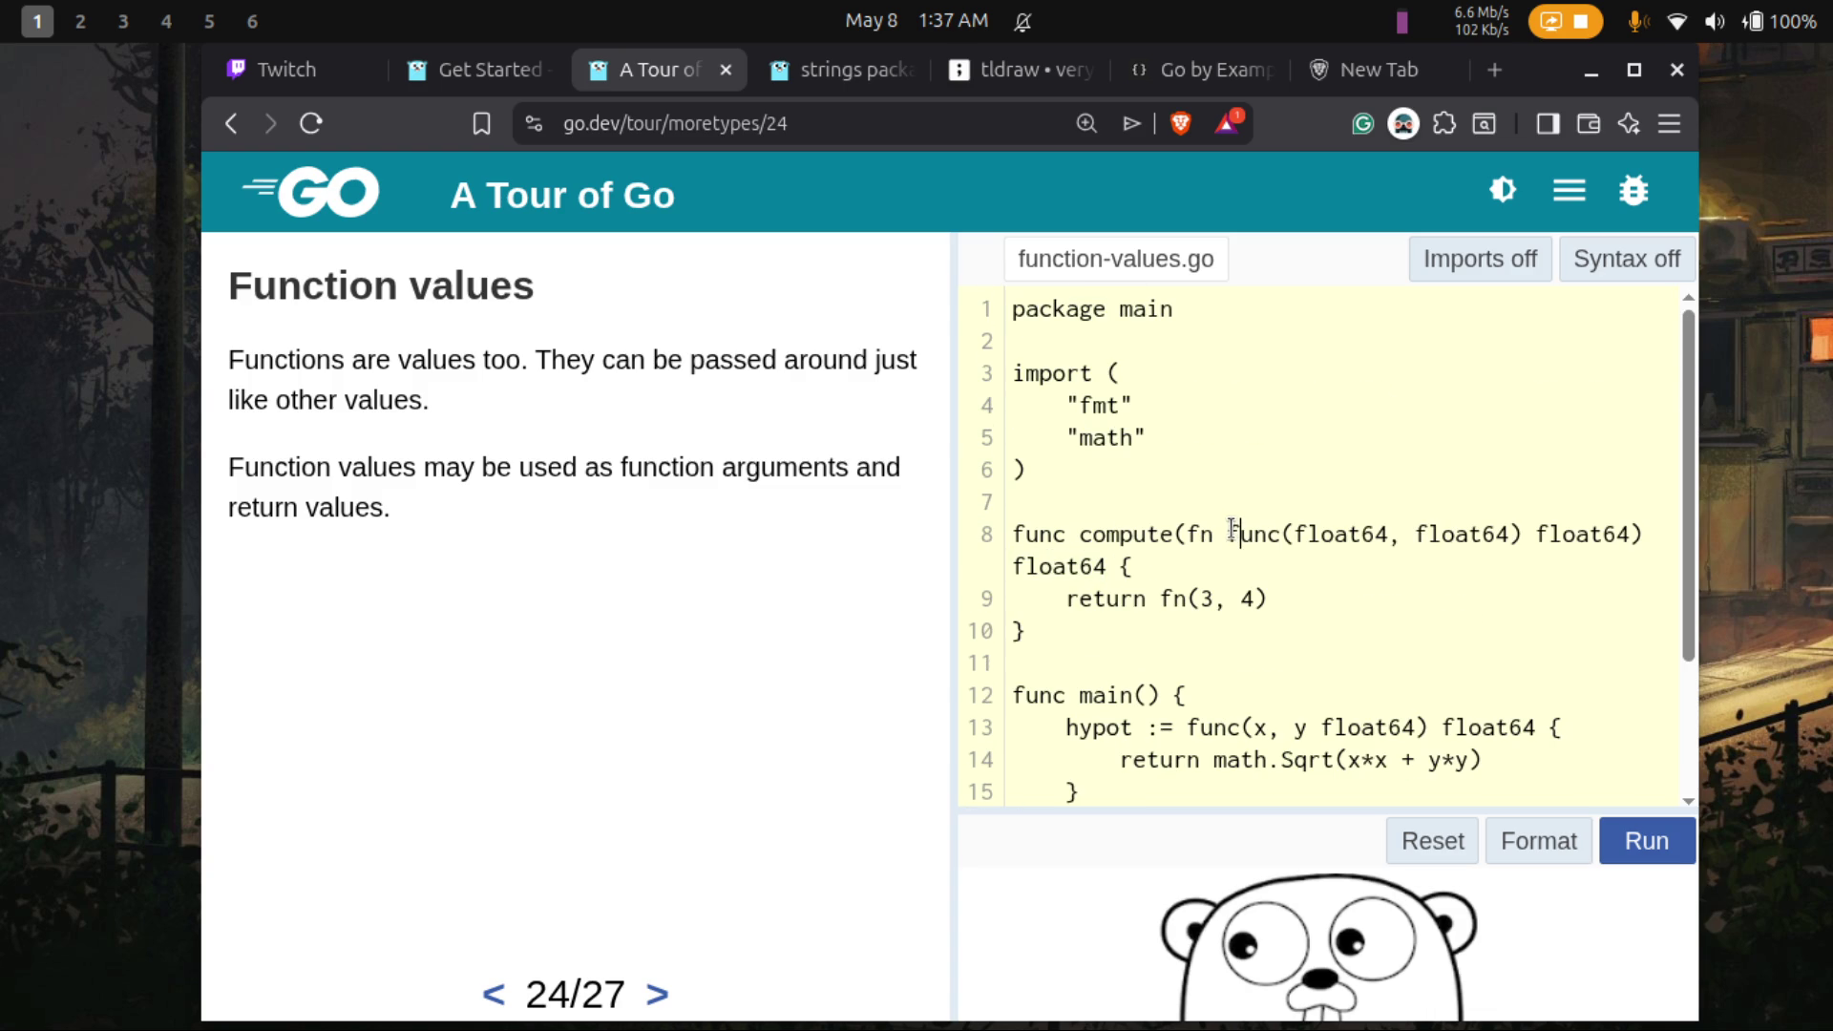
pyautogui.moveTo(1232, 532); pyautogui.dragTo(1528, 534)
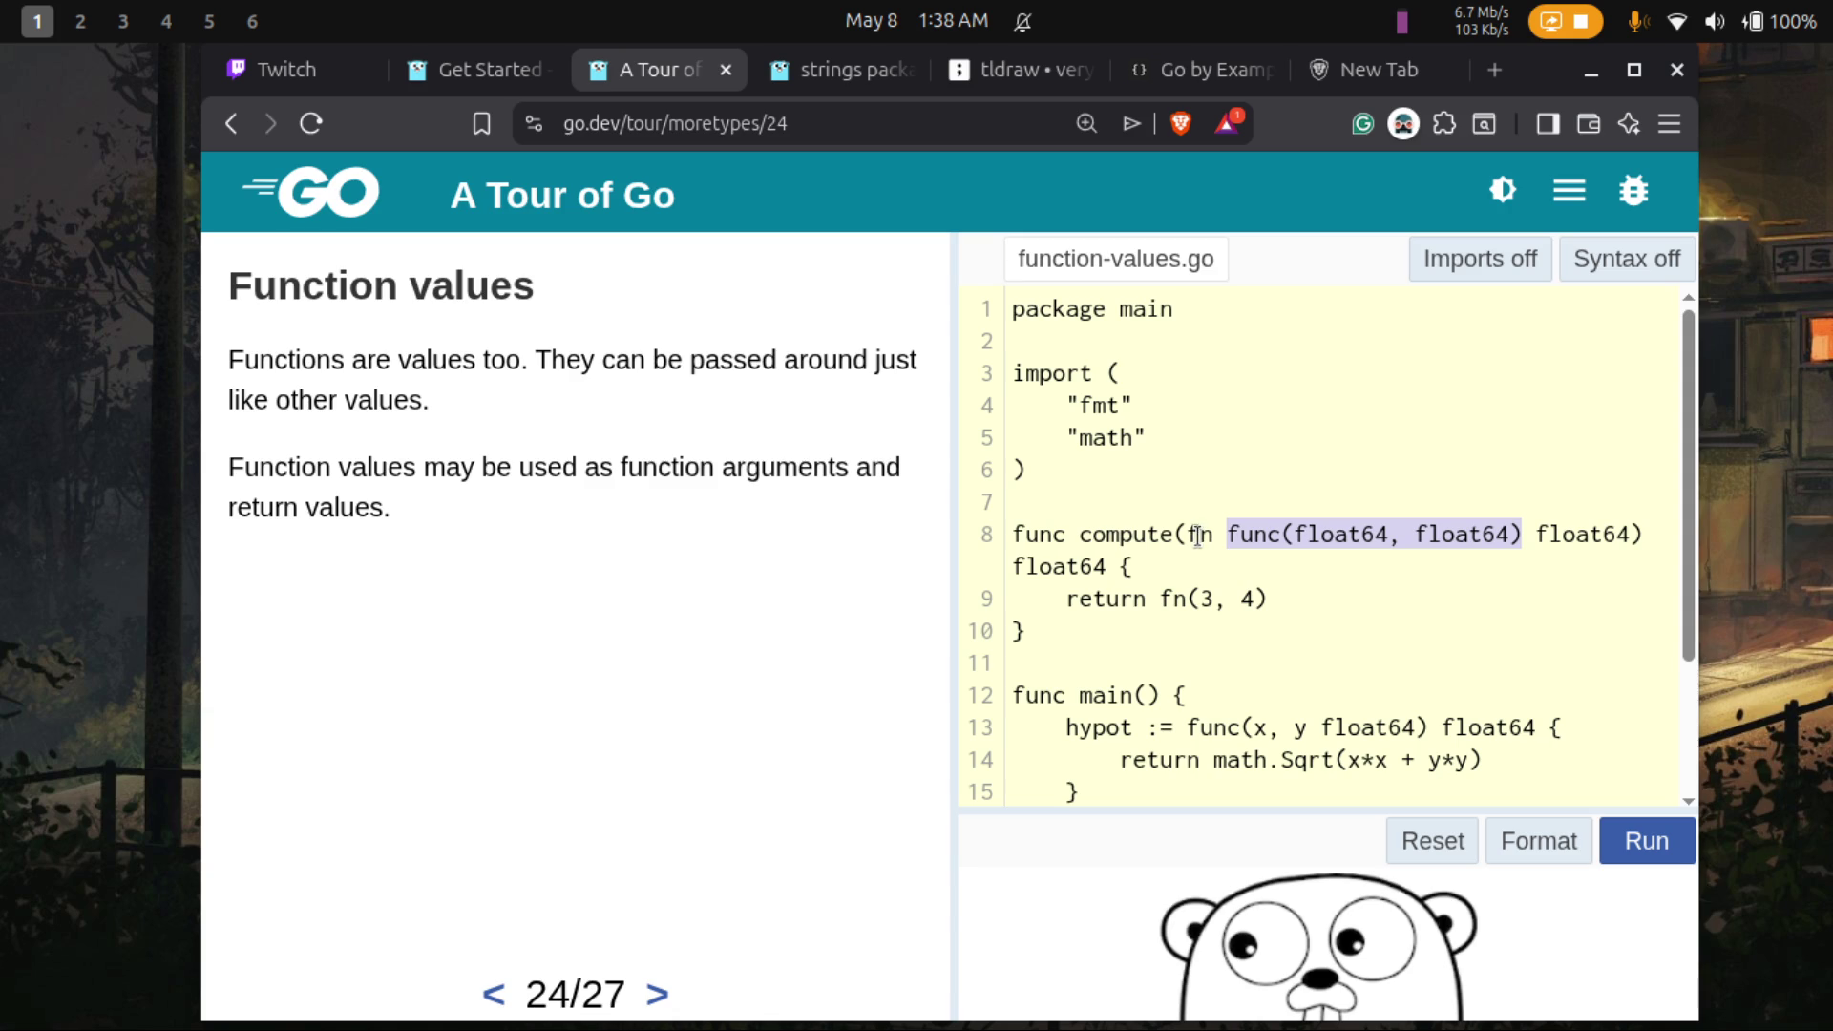
pyautogui.moveTo(1186, 528); pyautogui.dragTo(1214, 532)
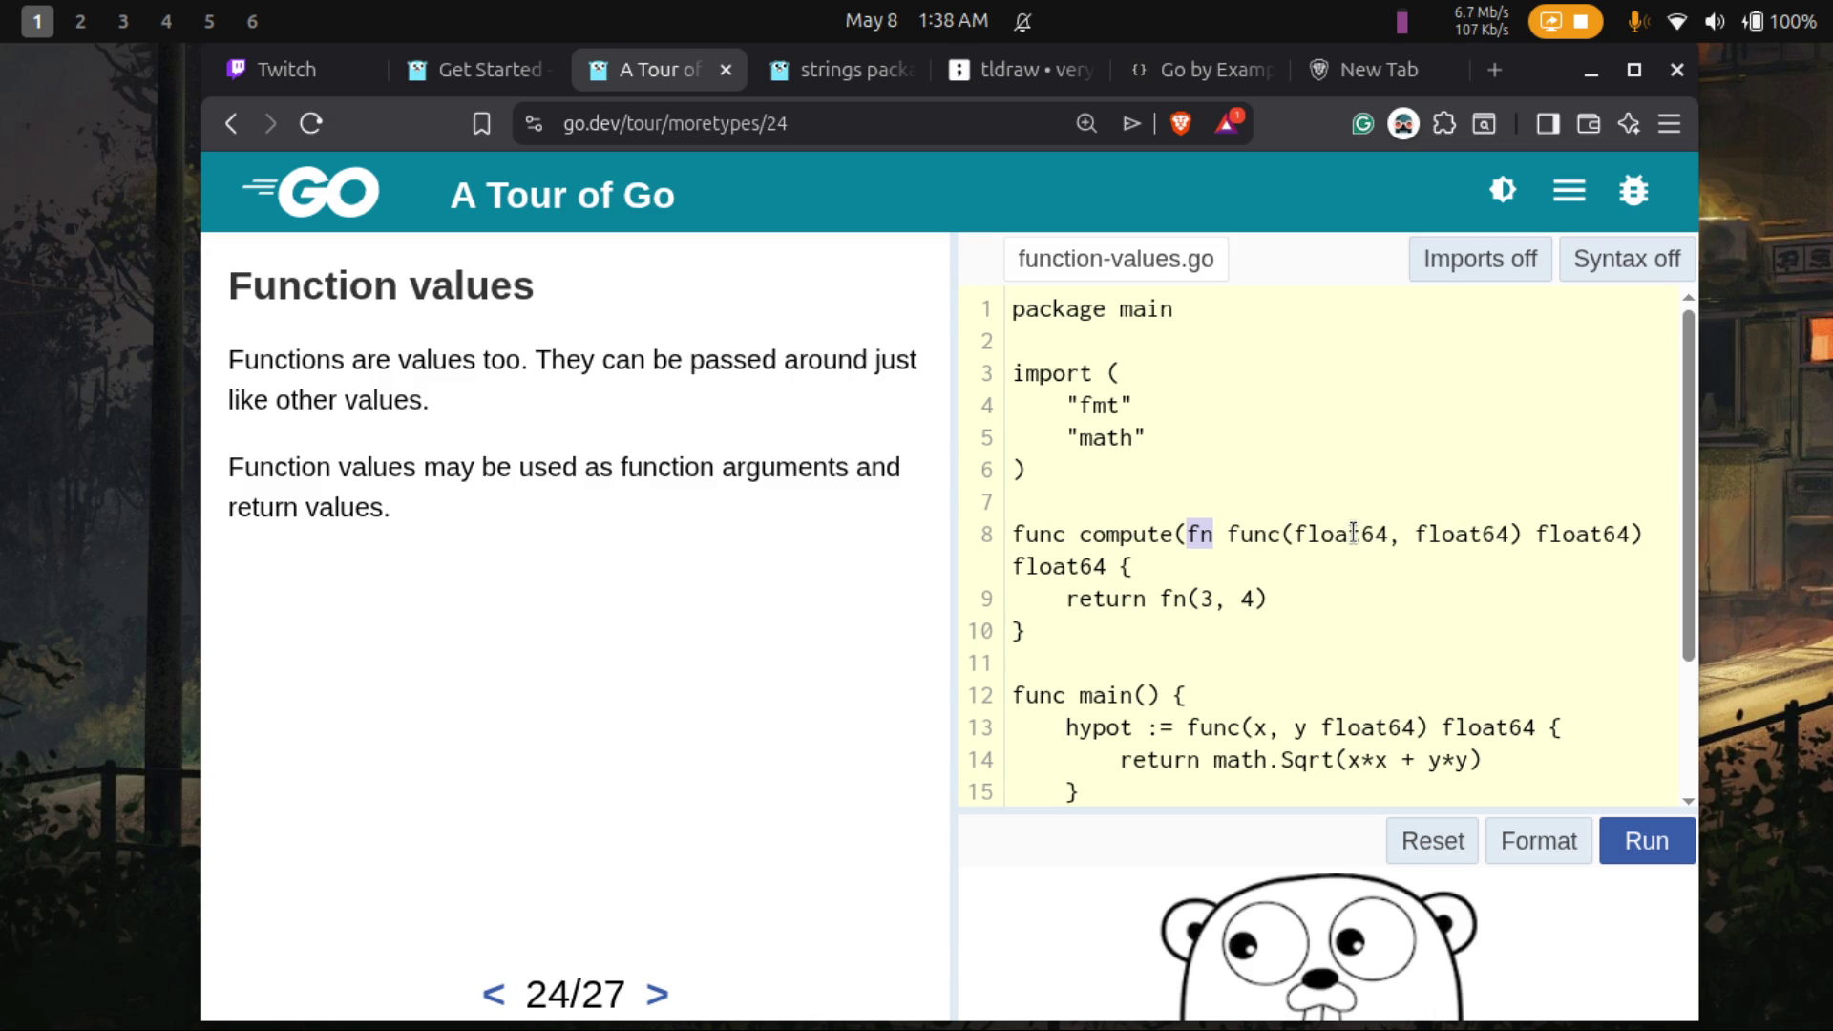
pyautogui.click(1603, 534)
pyautogui.doubleClick(1603, 534)
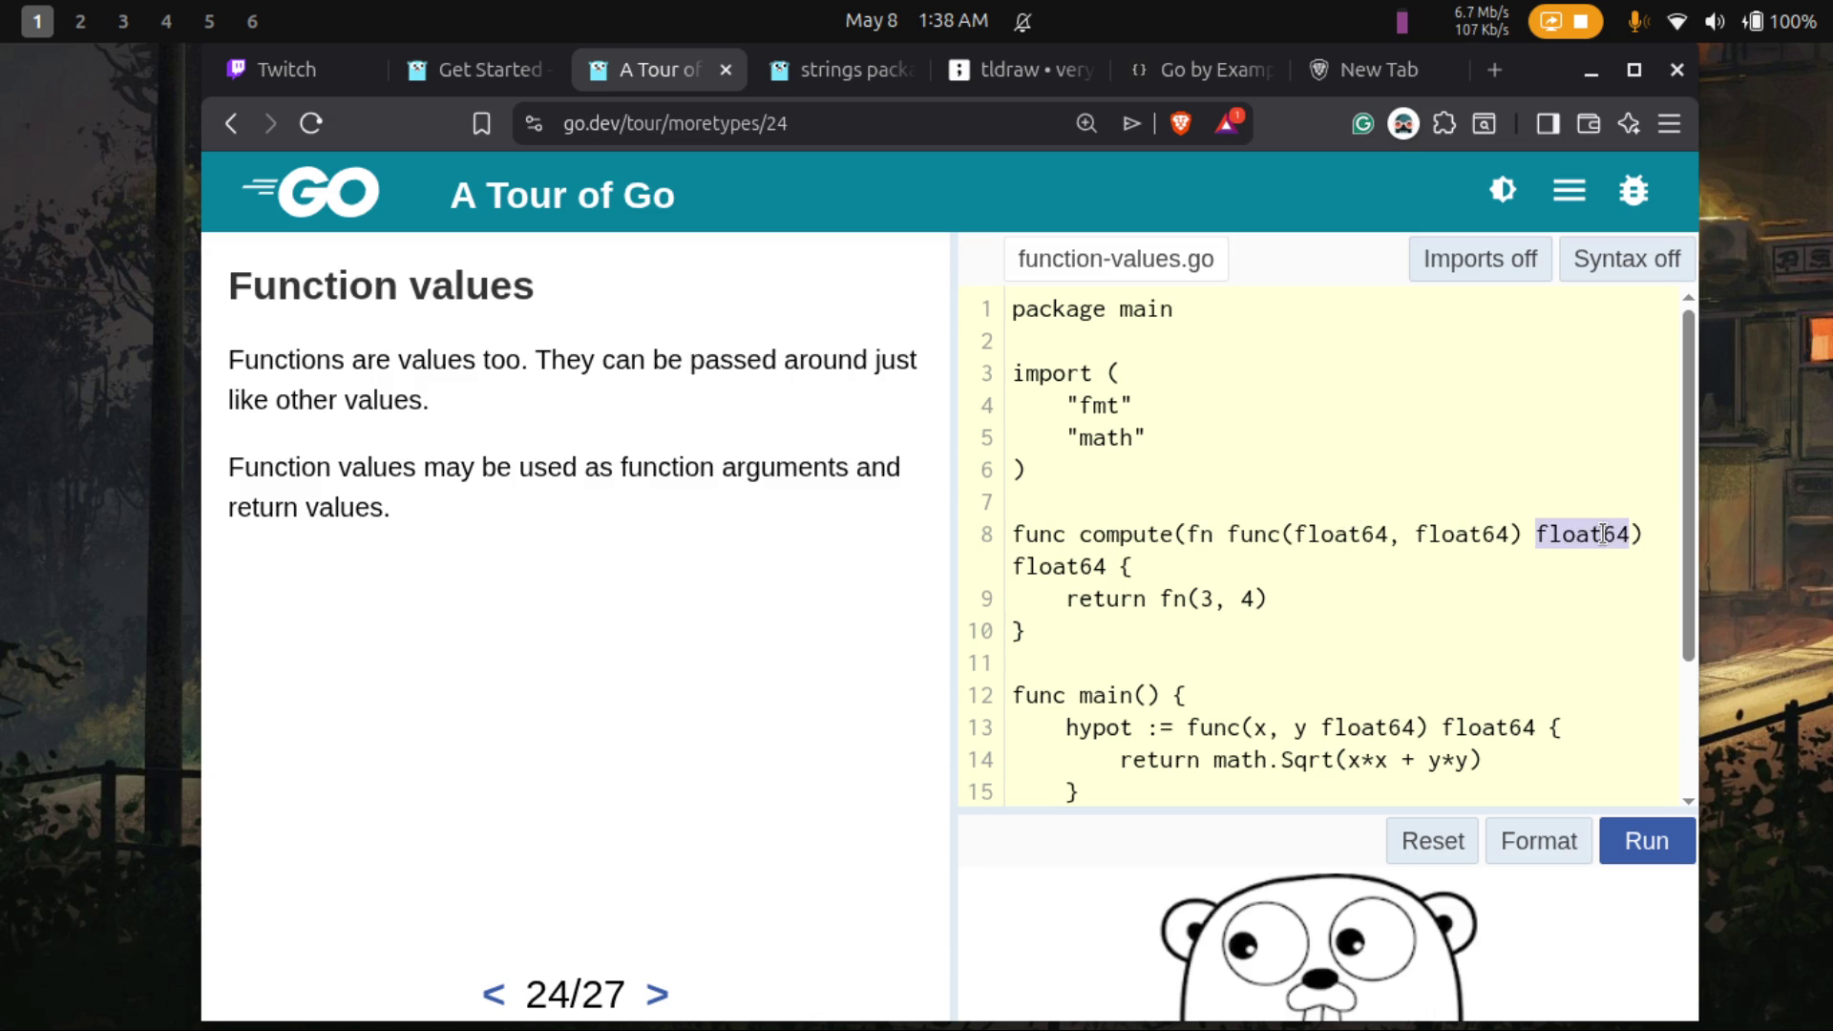
pyautogui.doubleClick(1065, 563)
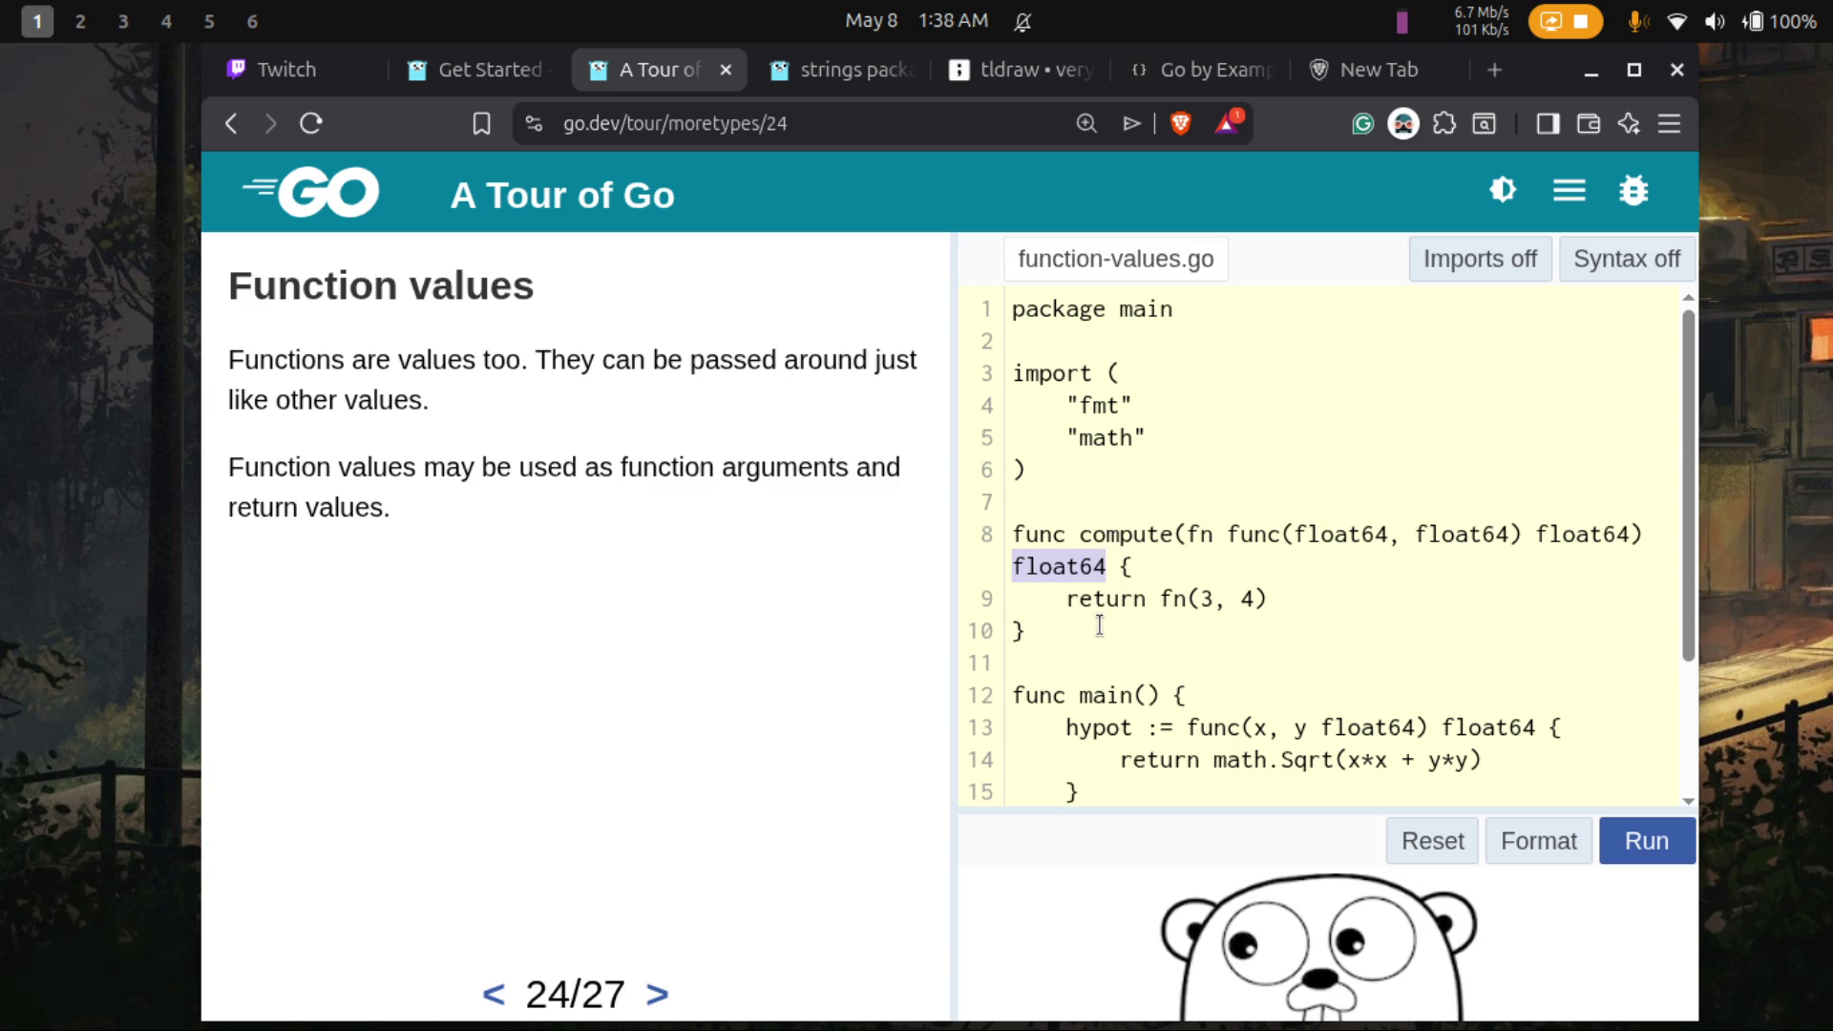
# - Advance to the Function closures lesson (25/27) and switch to the tldraw mind map
pyautogui.scroll(-2, 1100, 625)
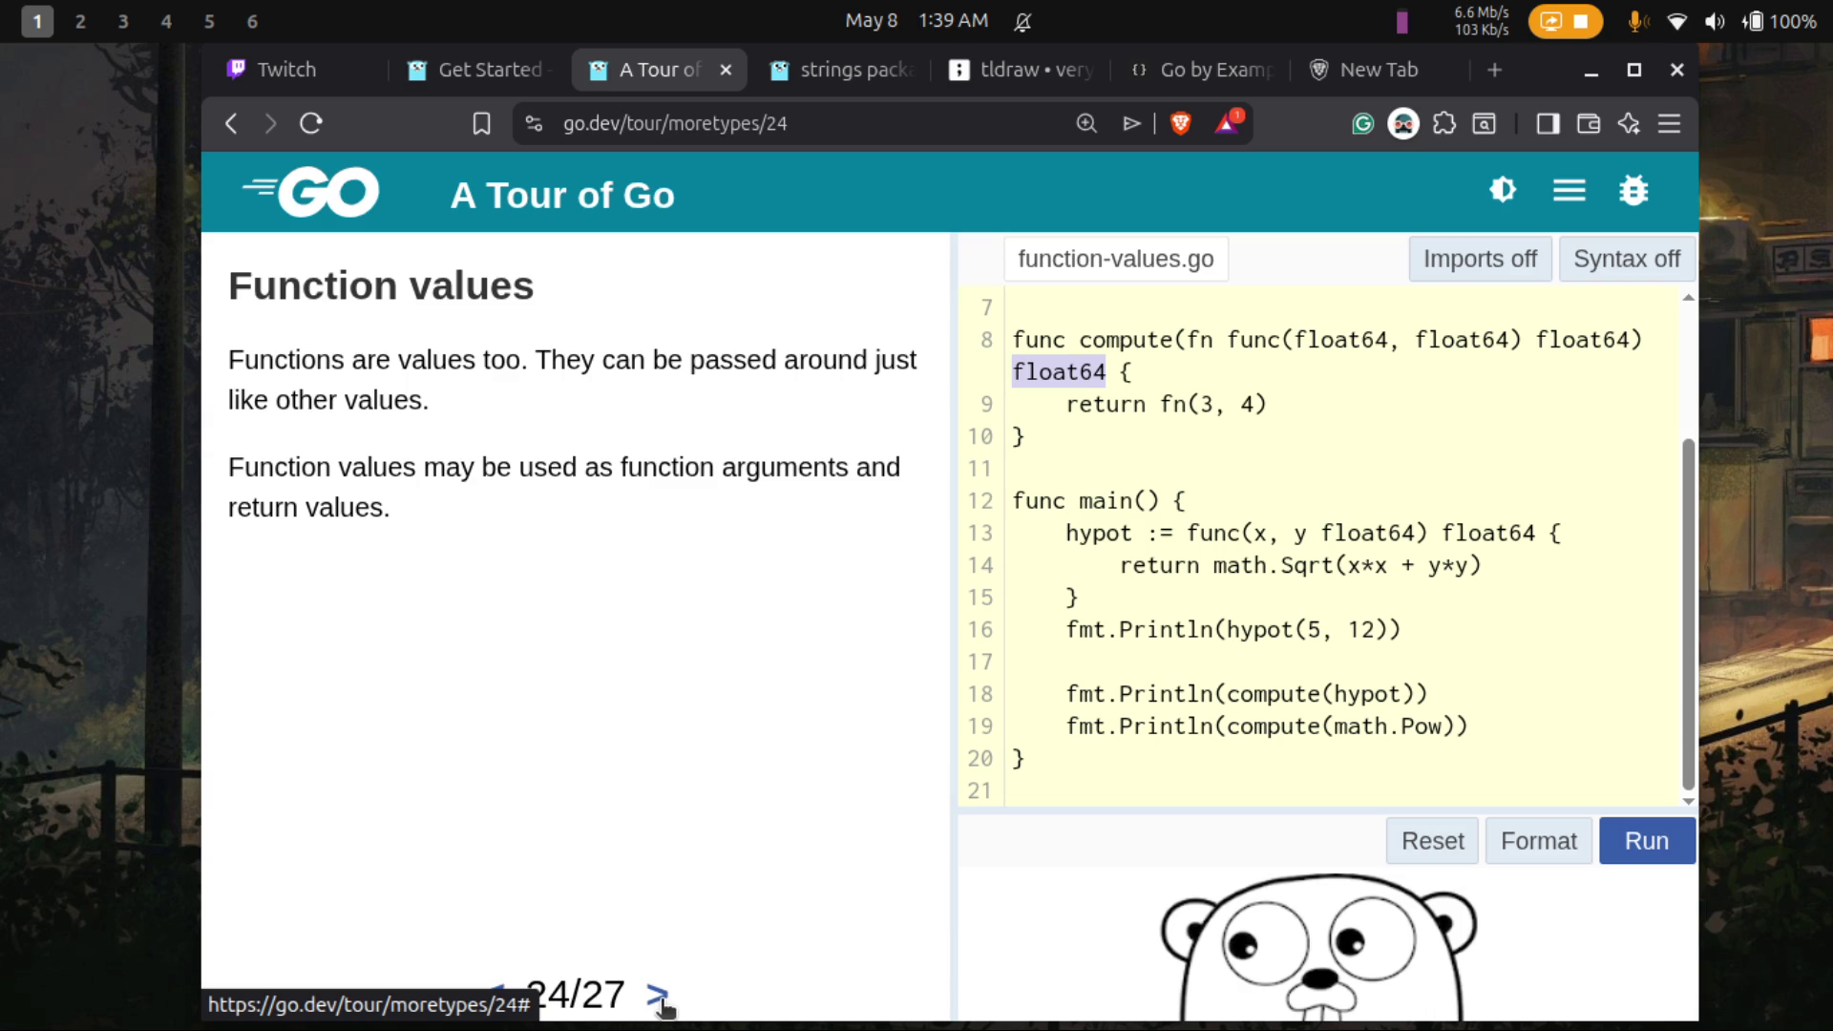
pyautogui.click(658, 996)
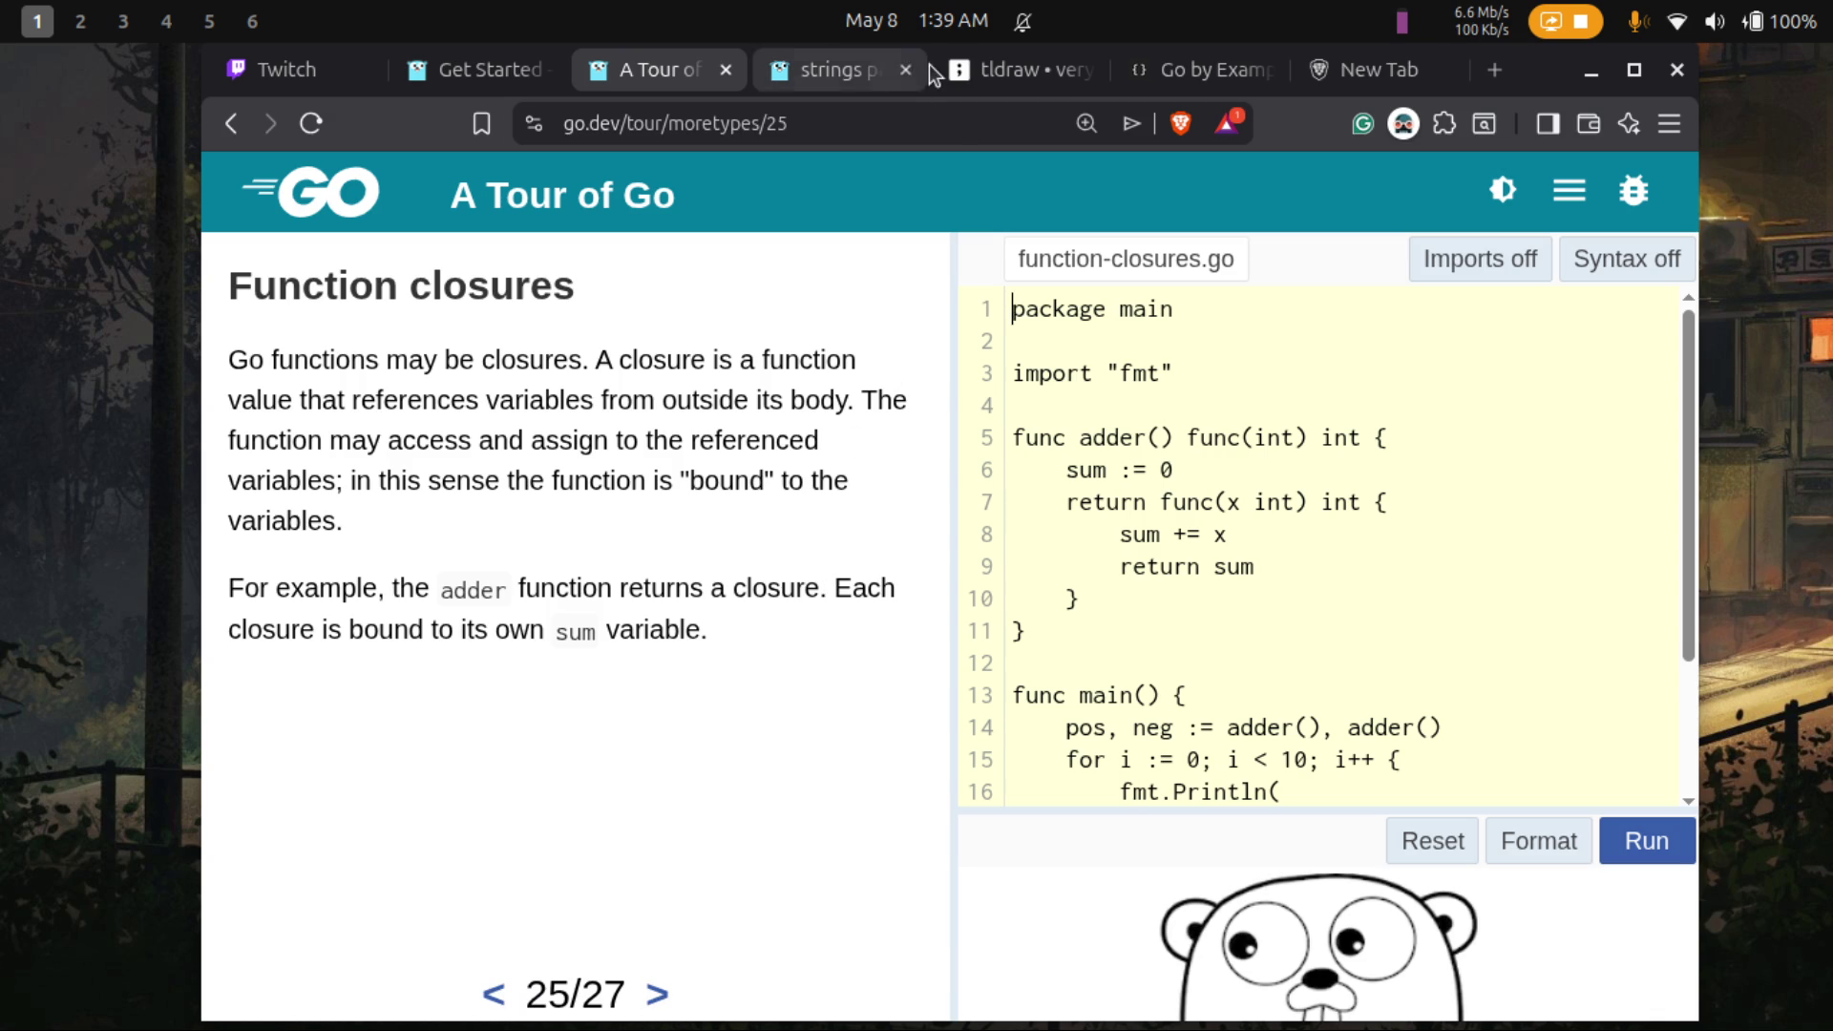
pyautogui.click(1001, 78)
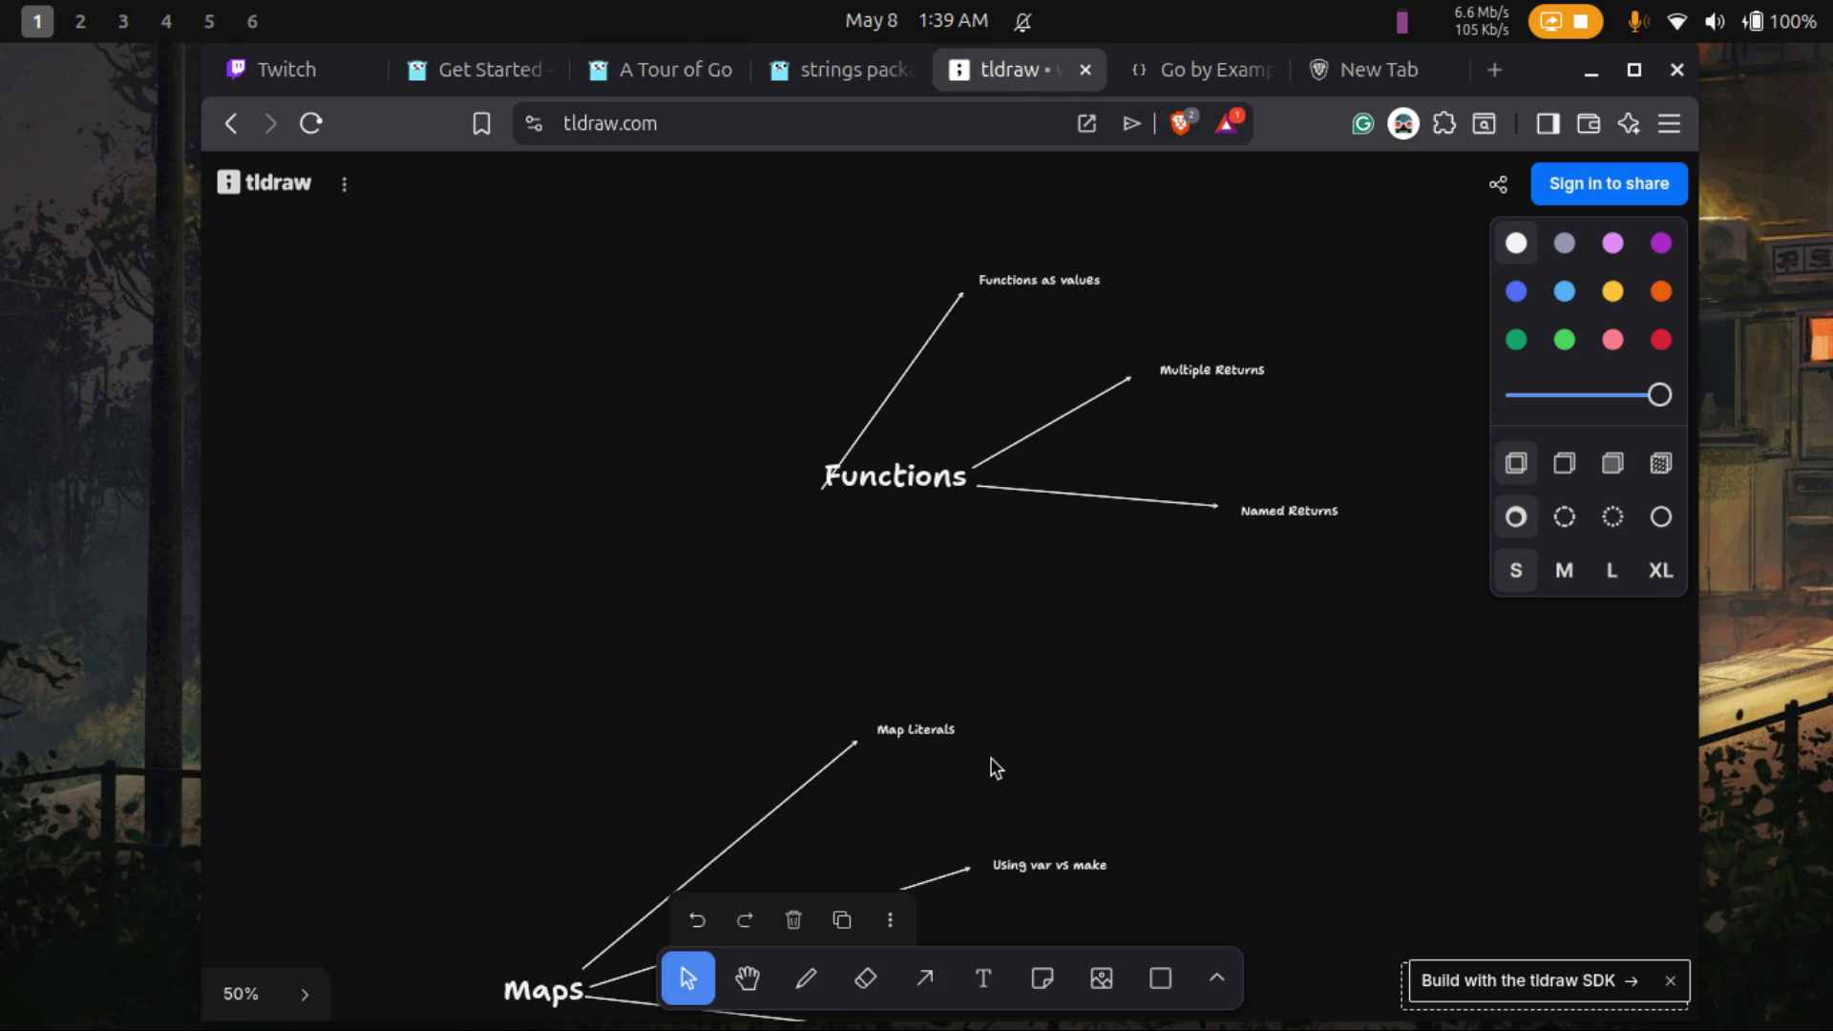
# - Re-anchor the Functions as values line above Functions and draw a new arrow labelled Function Closures
pyautogui.click(874, 418)
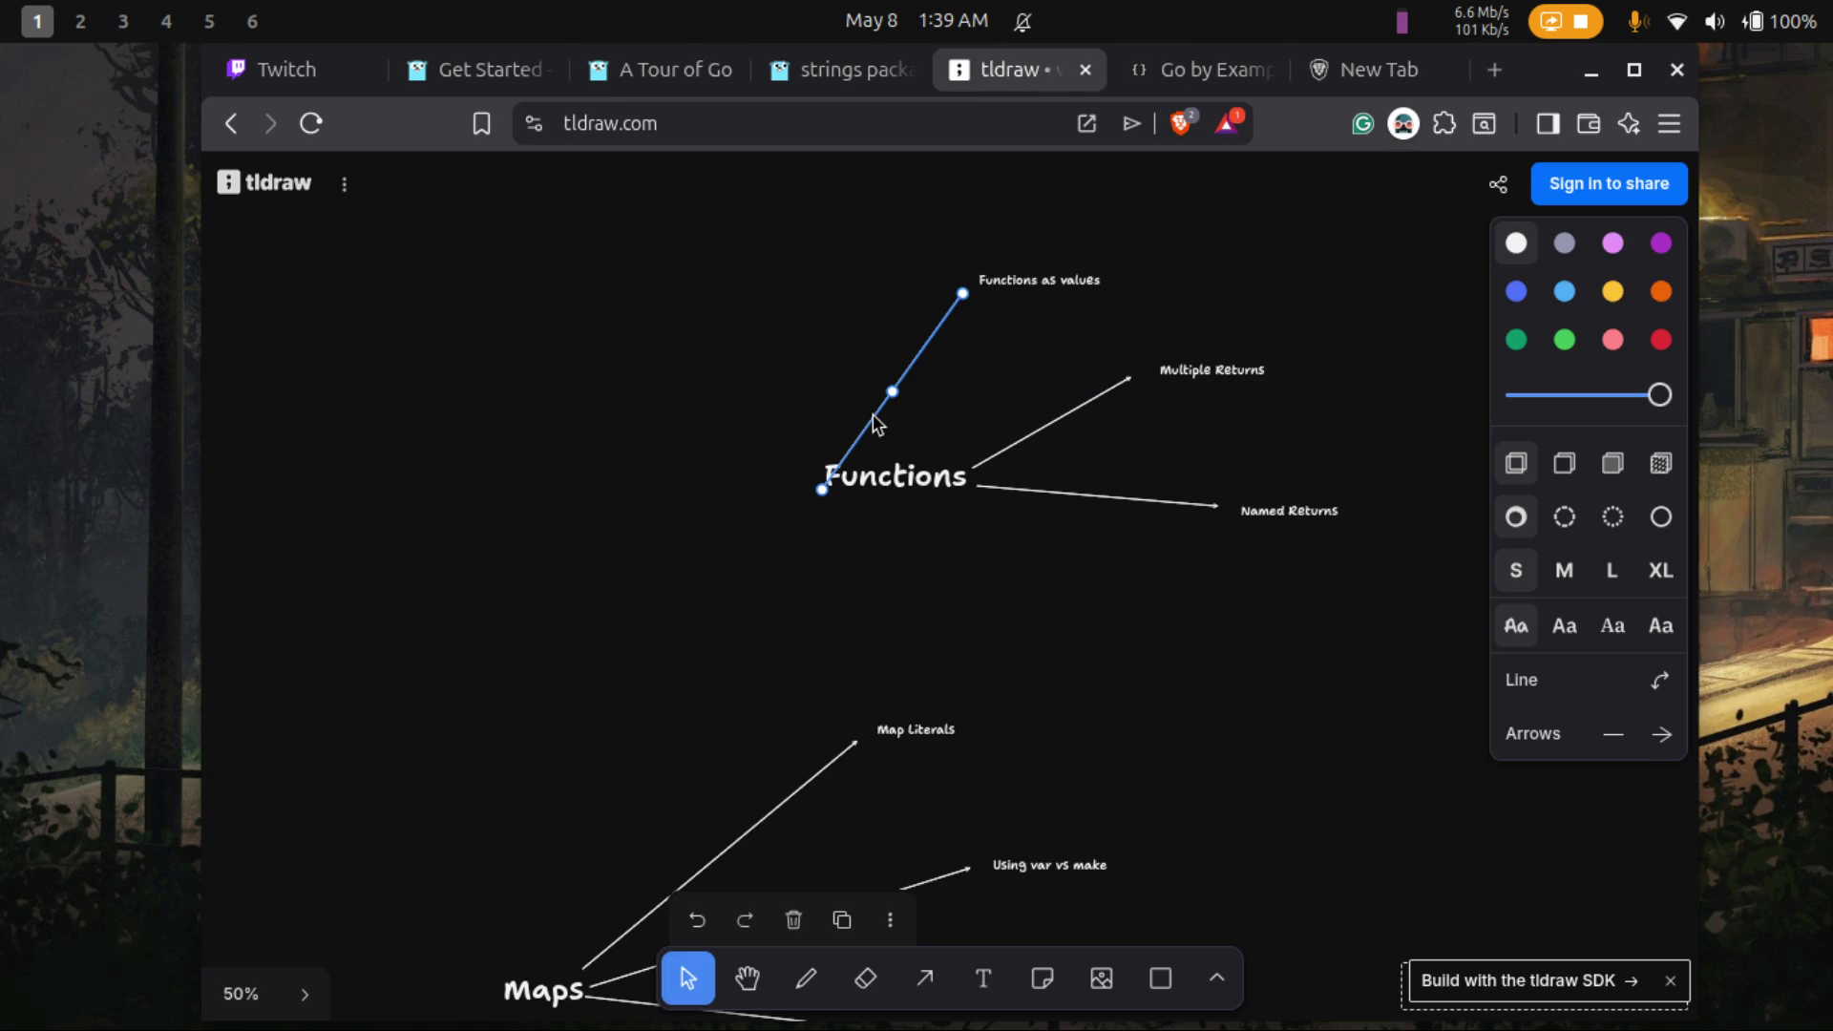
pyautogui.moveTo(822, 490)
pyautogui.mouseDown()
pyautogui.moveTo(859, 449)
pyautogui.moveTo(939, 456)
pyautogui.mouseUp()
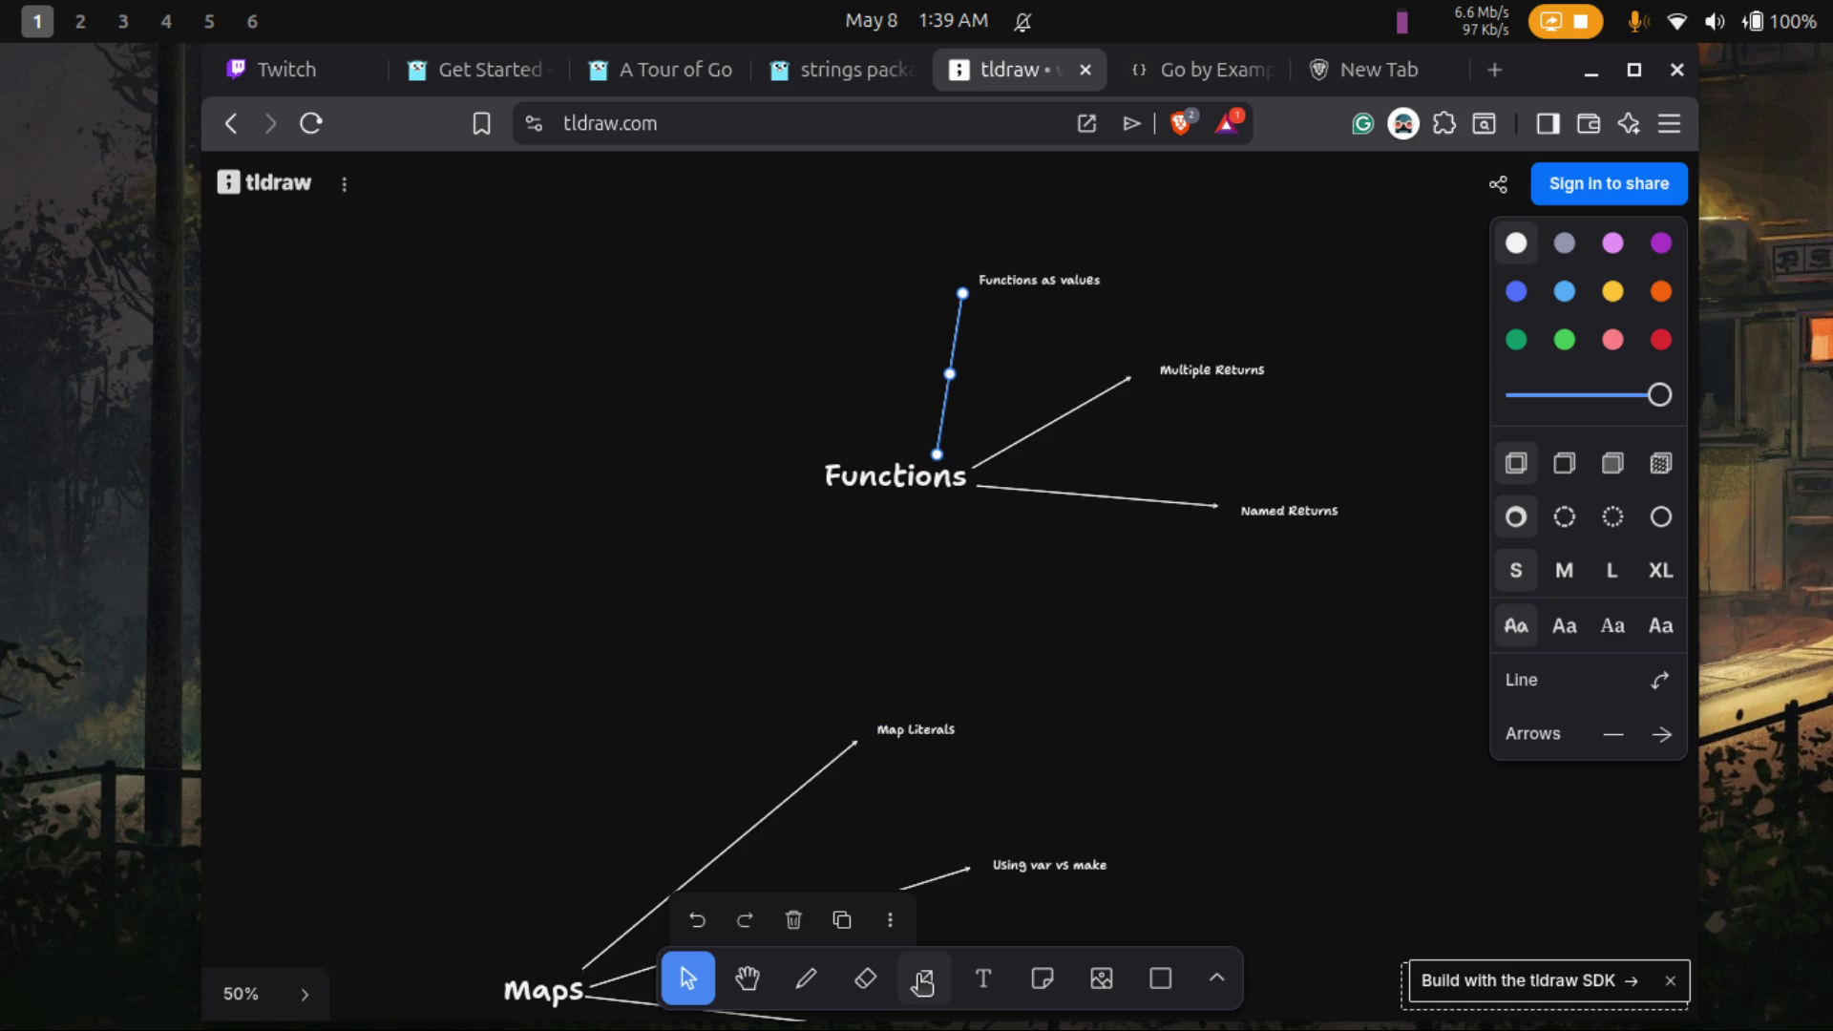
pyautogui.click(924, 978)
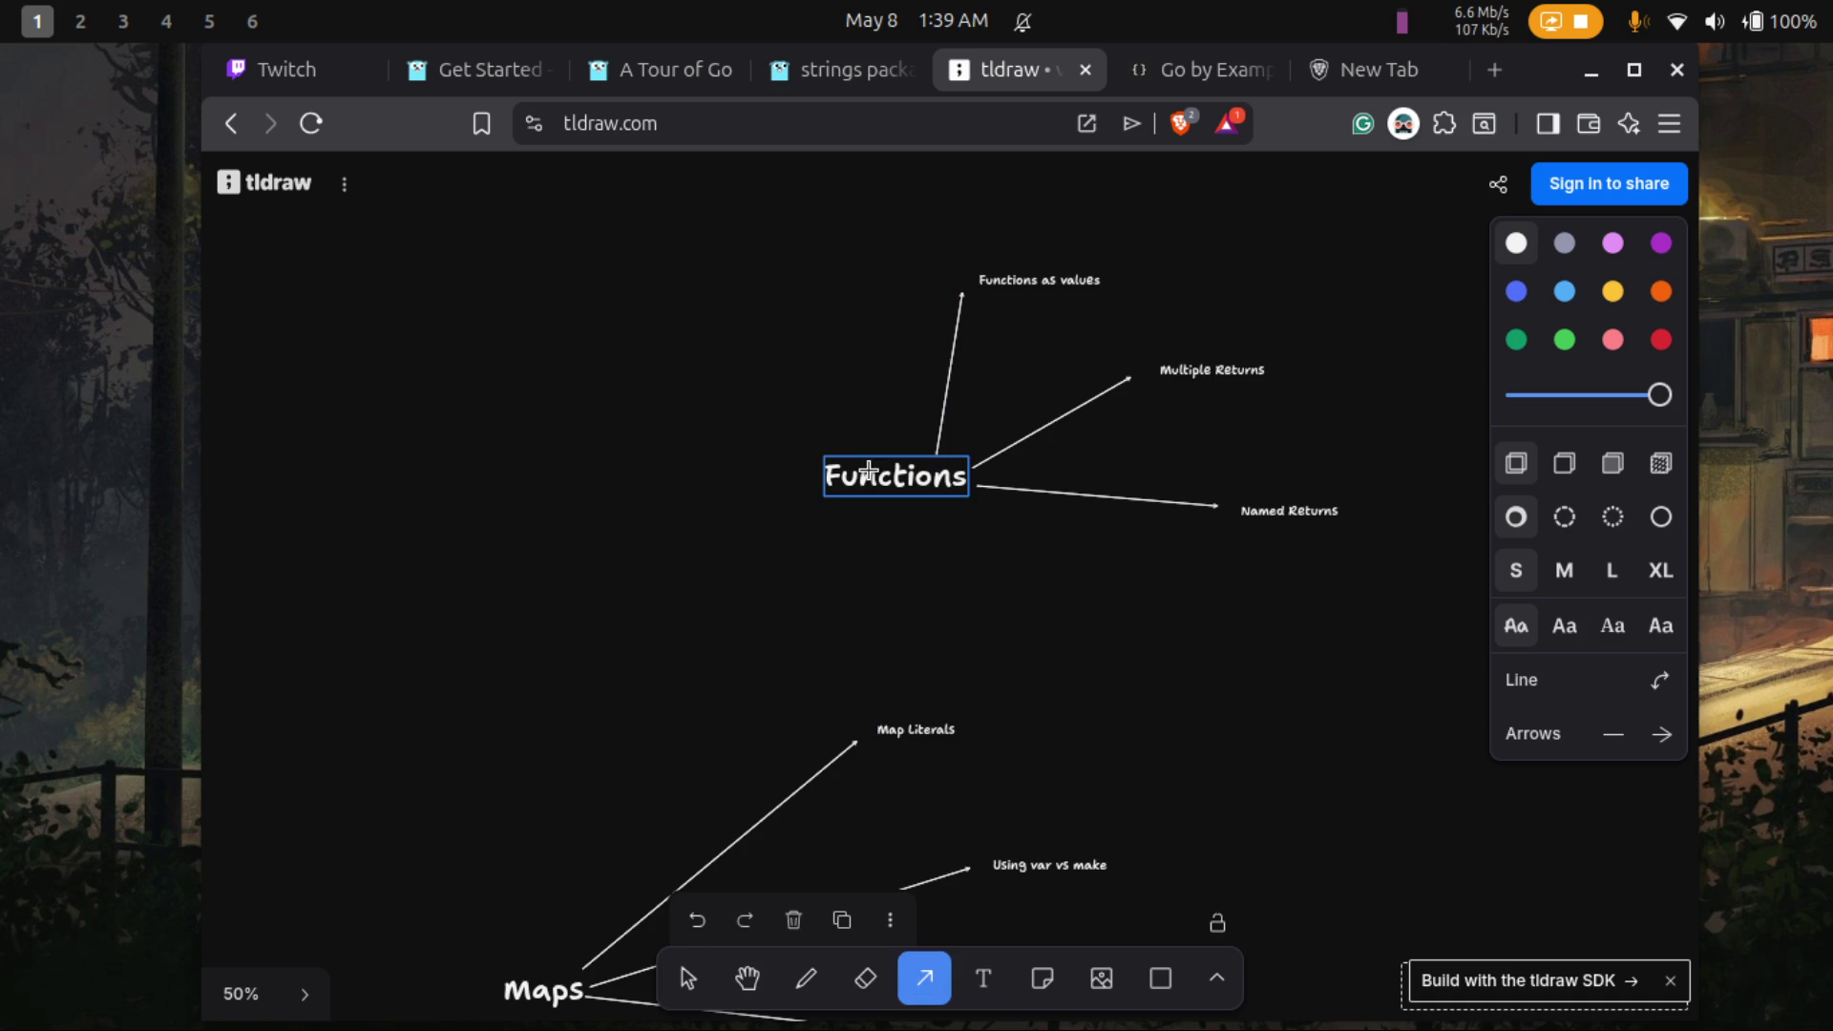
pyautogui.moveTo(879, 458)
pyautogui.mouseDown()
pyautogui.moveTo(847, 267)
pyautogui.moveTo(844, 301)
pyautogui.moveTo(844, 283)
pyautogui.mouseUp()
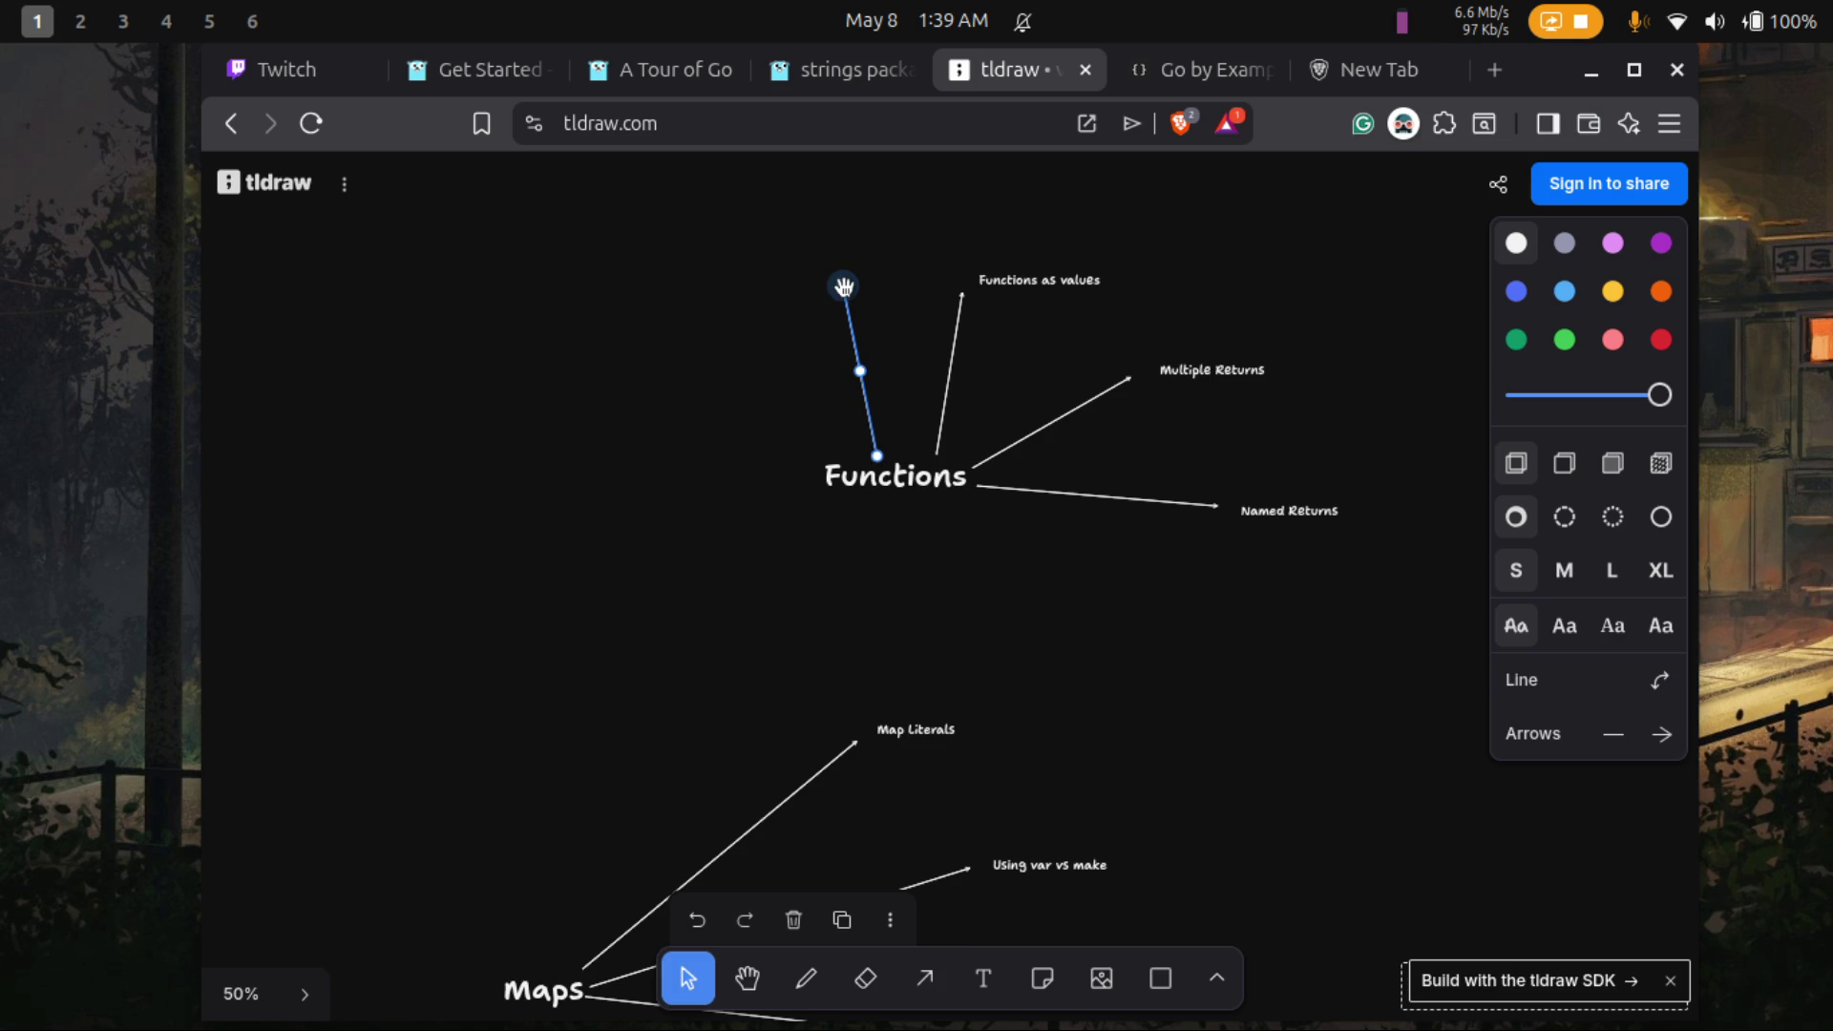
pyautogui.press('Escape')
pyautogui.doubleClick(850, 277)
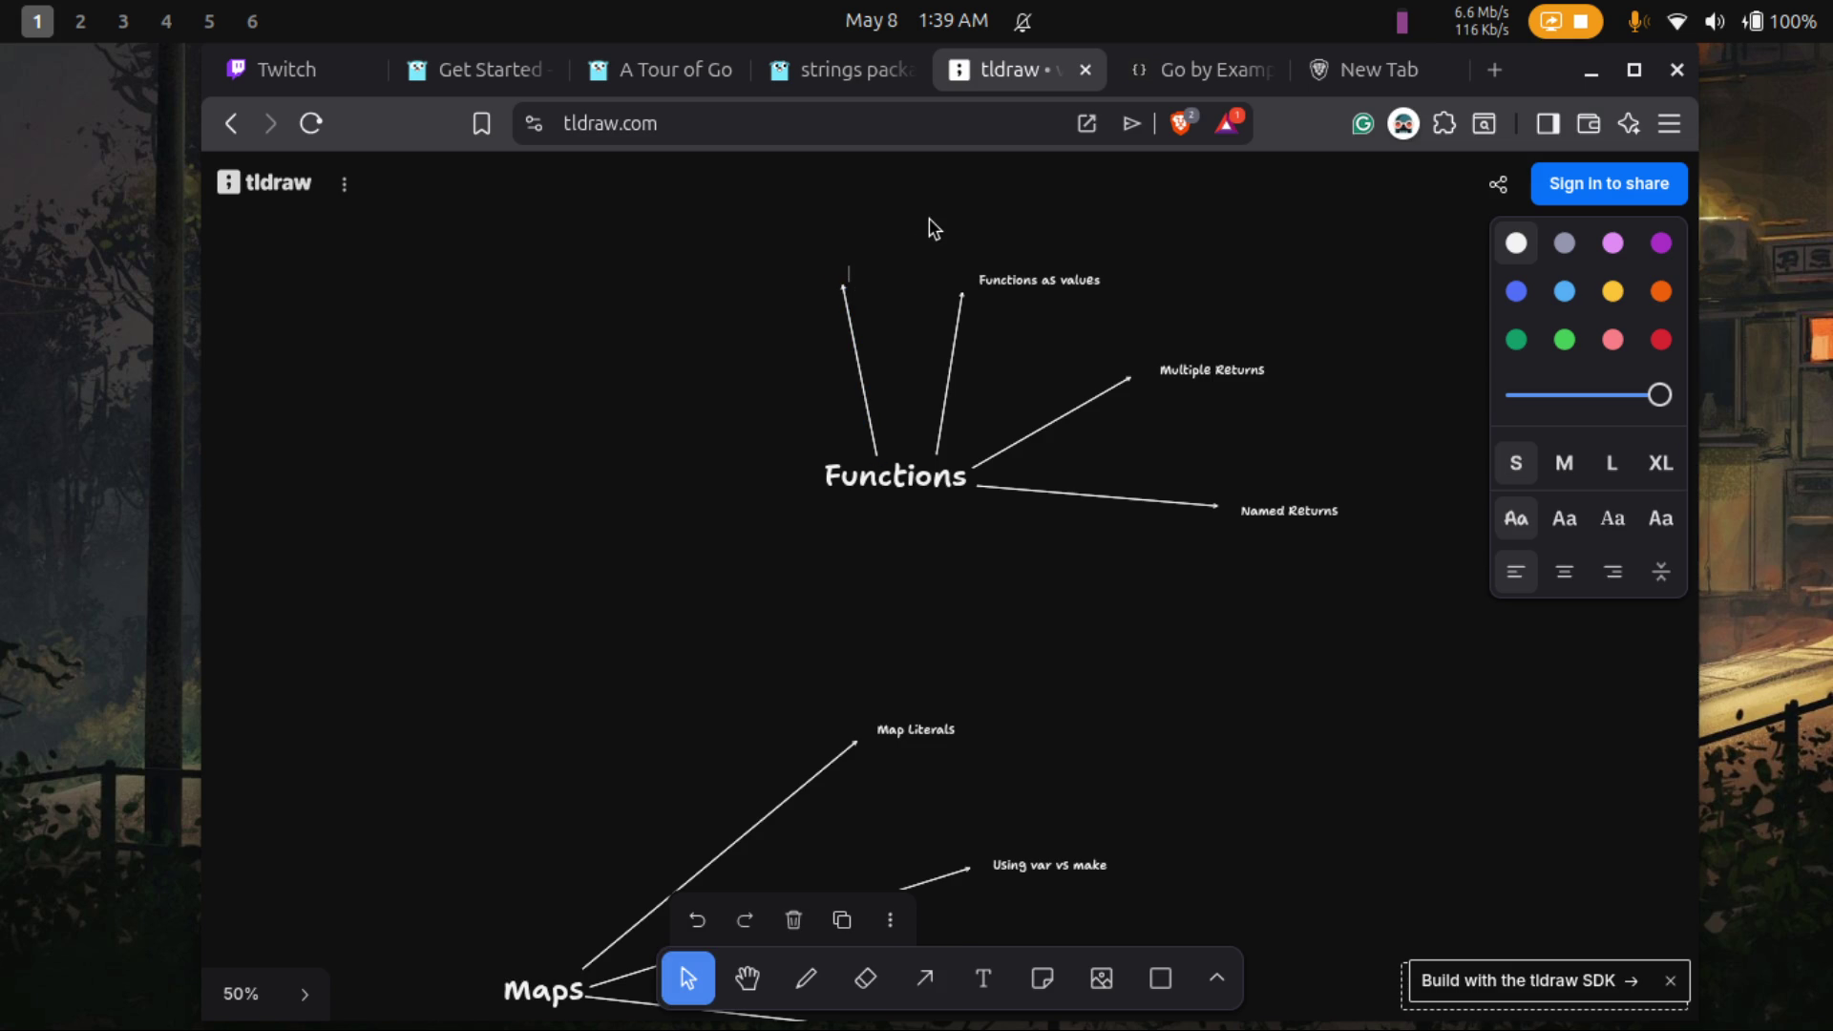
pyautogui.write('Function Closures')
pyautogui.click(970, 214)
# - Attach both arrows to Functions, align the Function Closures label, and return to the lesson
pyautogui.click(963, 306)
pyautogui.moveTo(962, 298); pyautogui.dragTo(1033, 288)
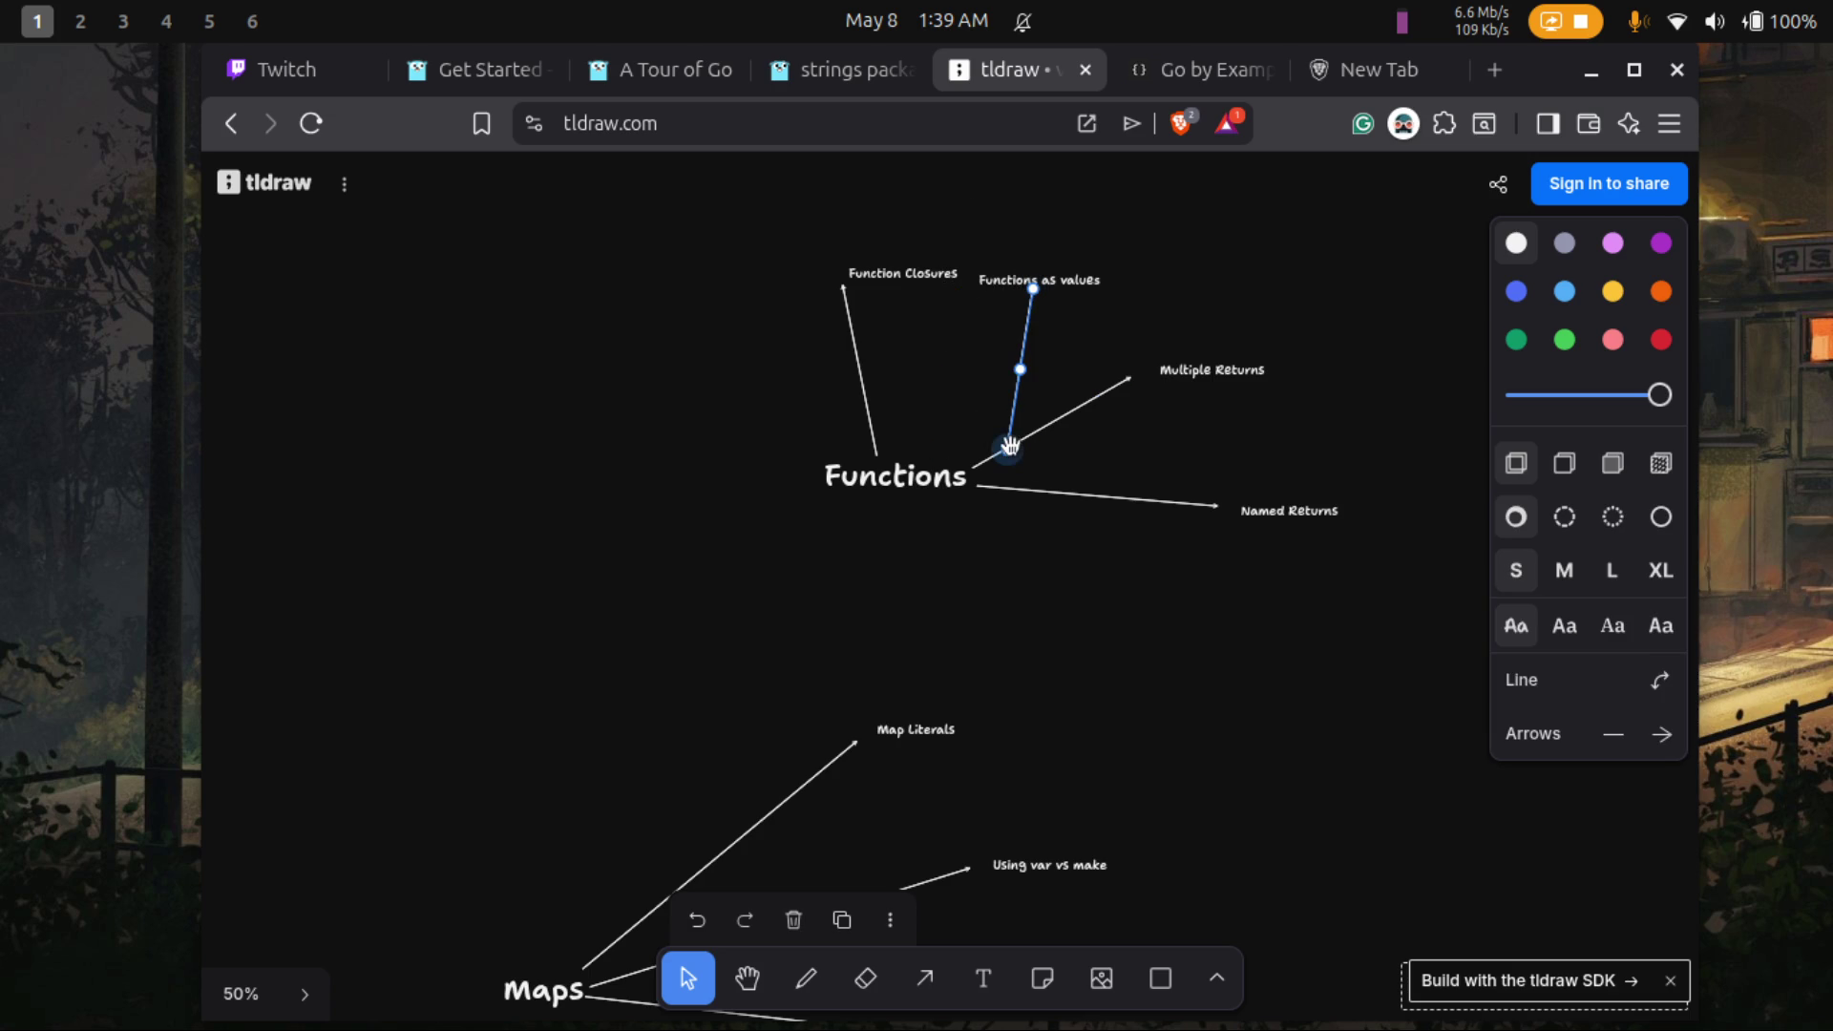
pyautogui.moveTo(1008, 449)
pyautogui.mouseDown()
pyautogui.moveTo(949, 430)
pyautogui.moveTo(908, 458)
pyautogui.mouseUp()
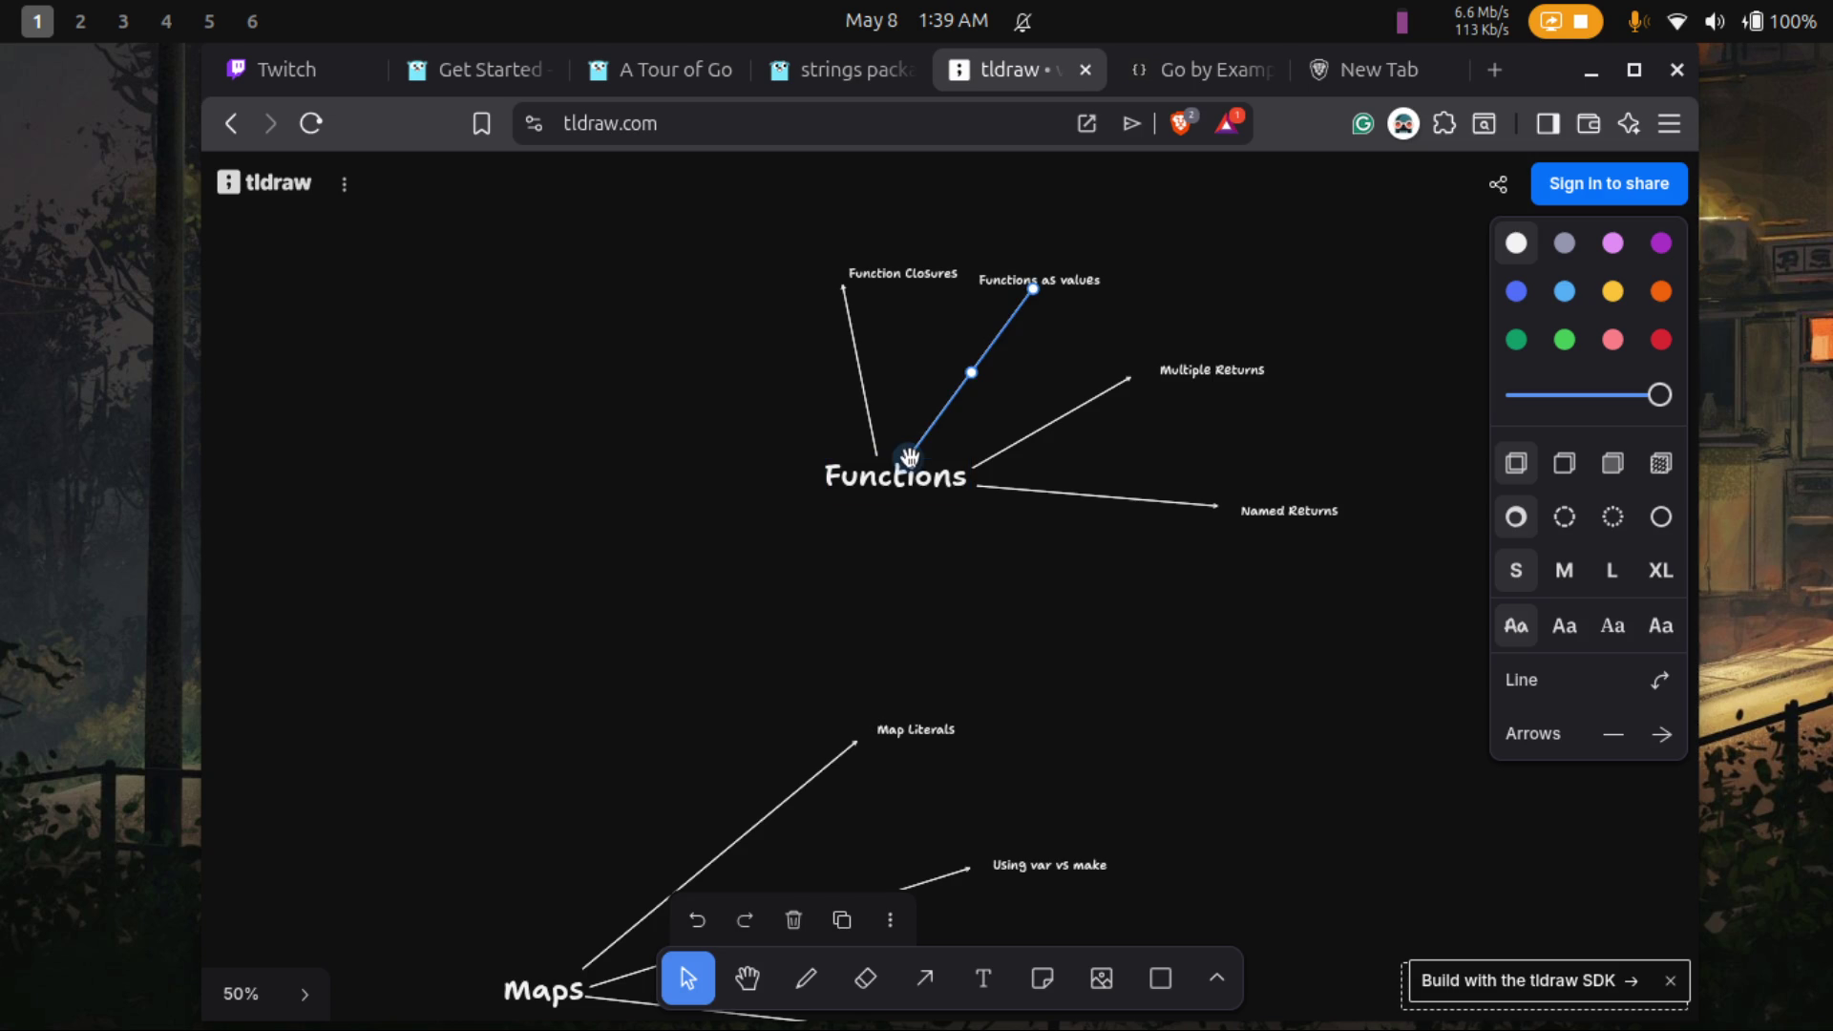
pyautogui.moveTo(852, 286)
pyautogui.mouseDown()
pyautogui.moveTo(877, 284)
pyautogui.moveTo(818, 286)
pyautogui.mouseUp()
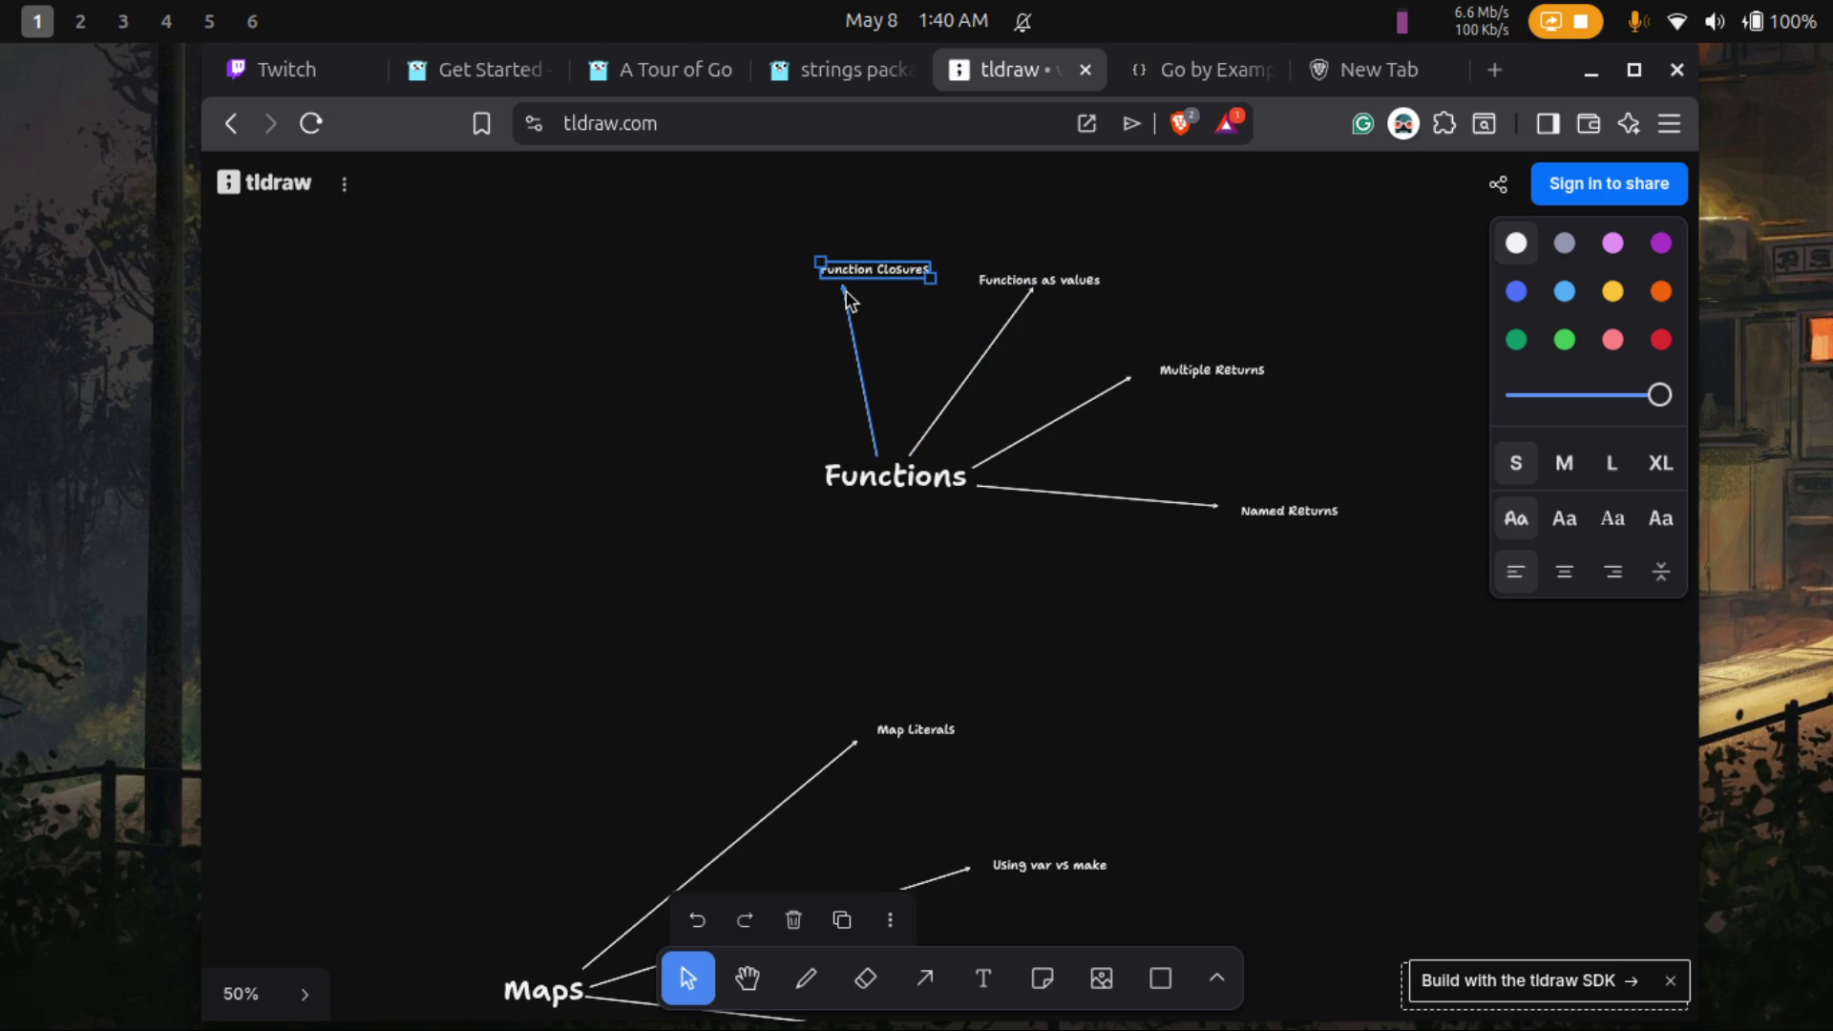
pyautogui.click(844, 289)
pyautogui.moveTo(860, 269); pyautogui.dragTo(881, 274)
pyautogui.click(840, 304)
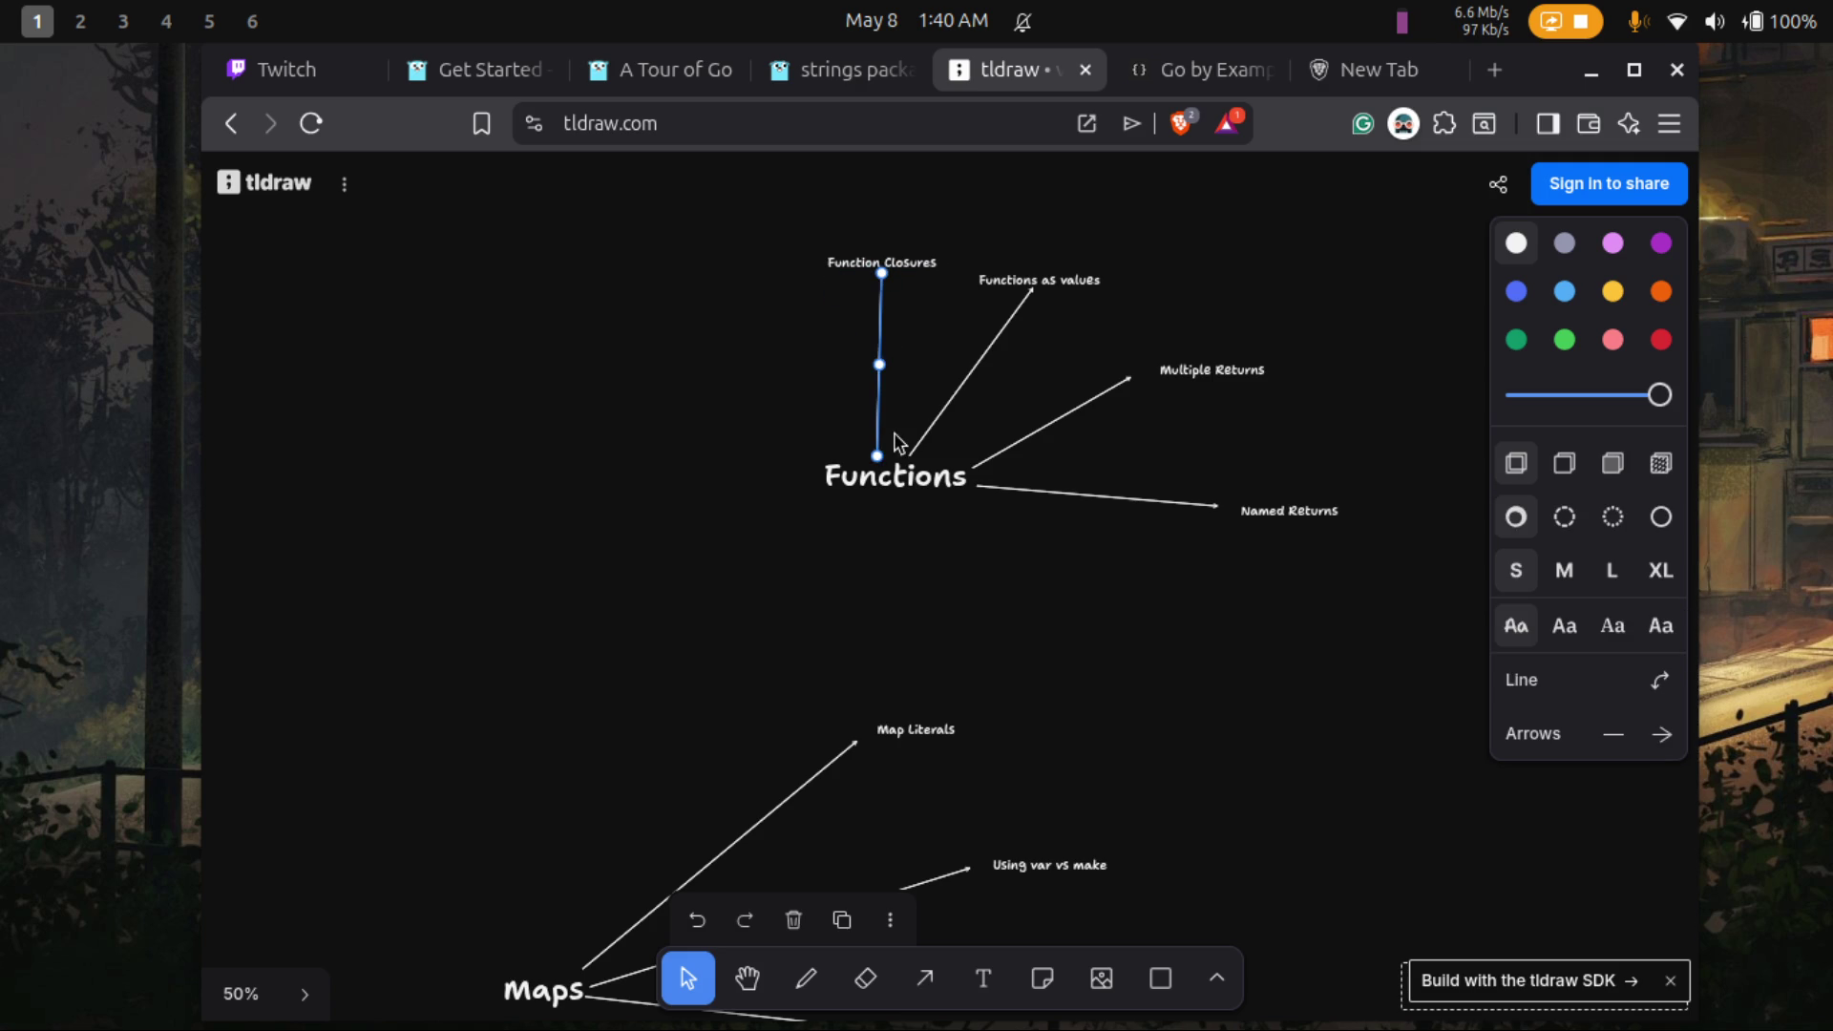
pyautogui.click(931, 364)
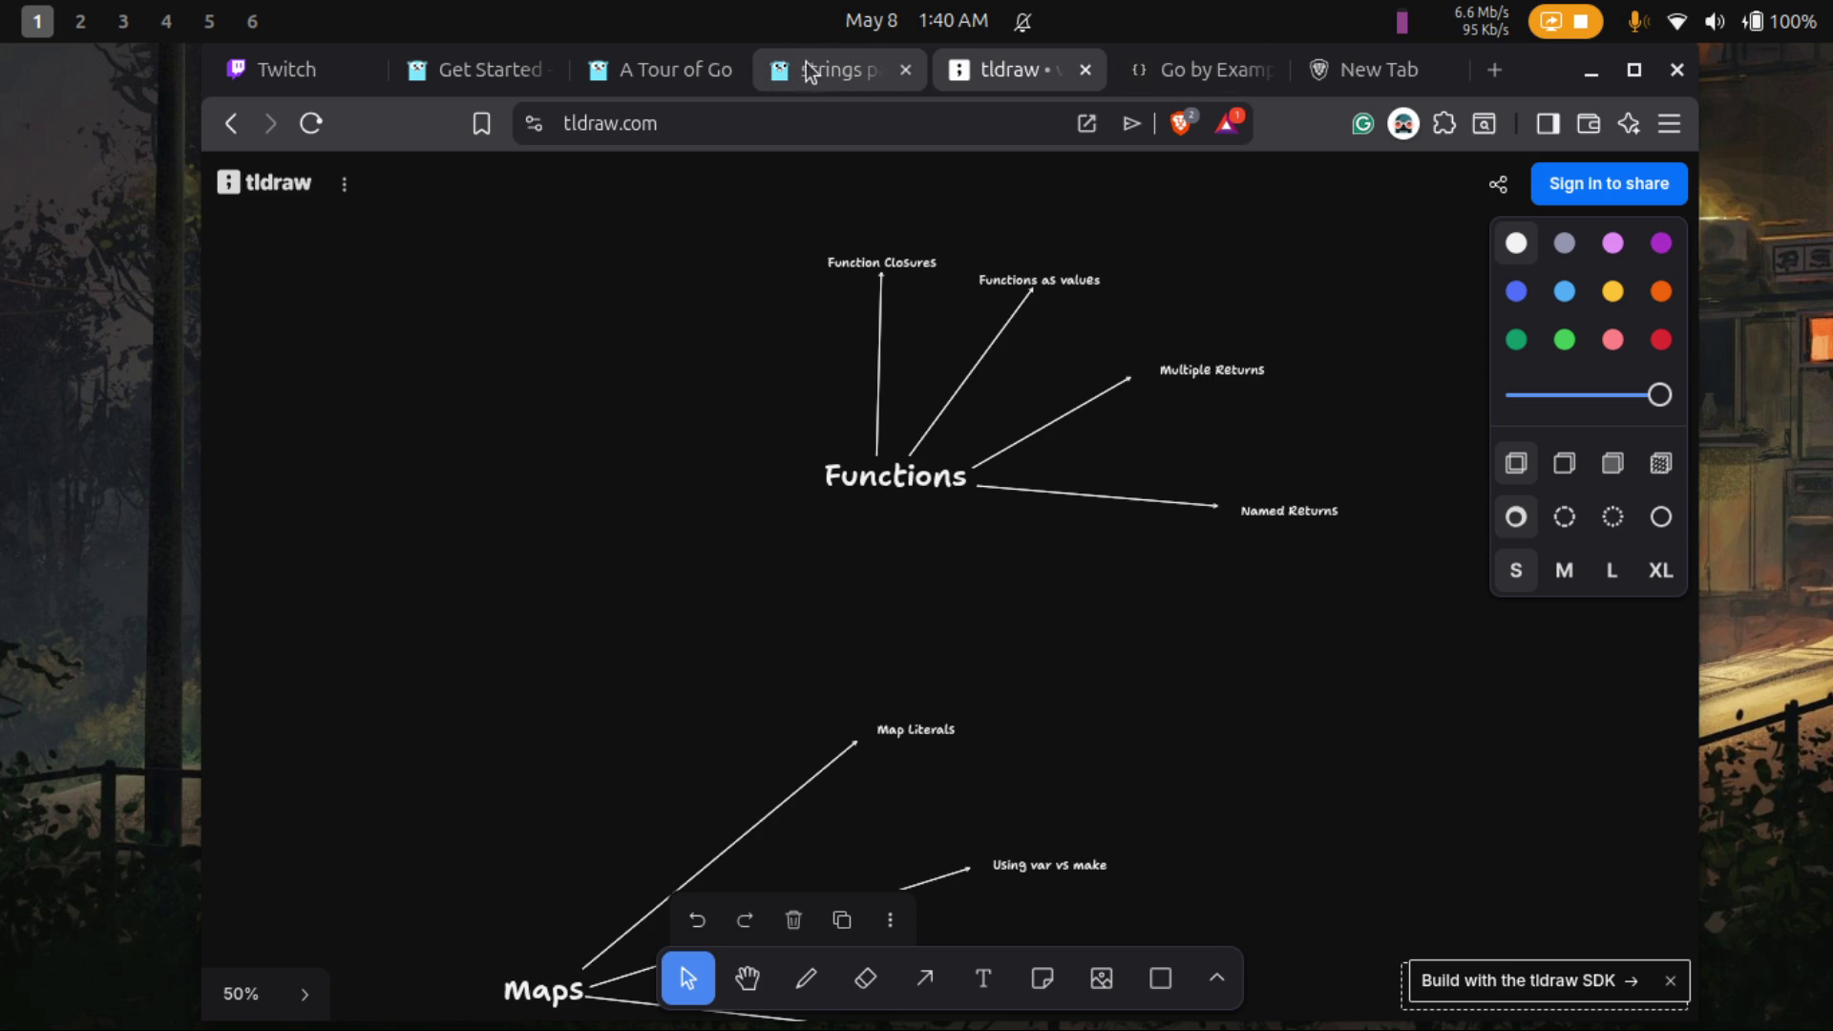
pyautogui.click(658, 70)
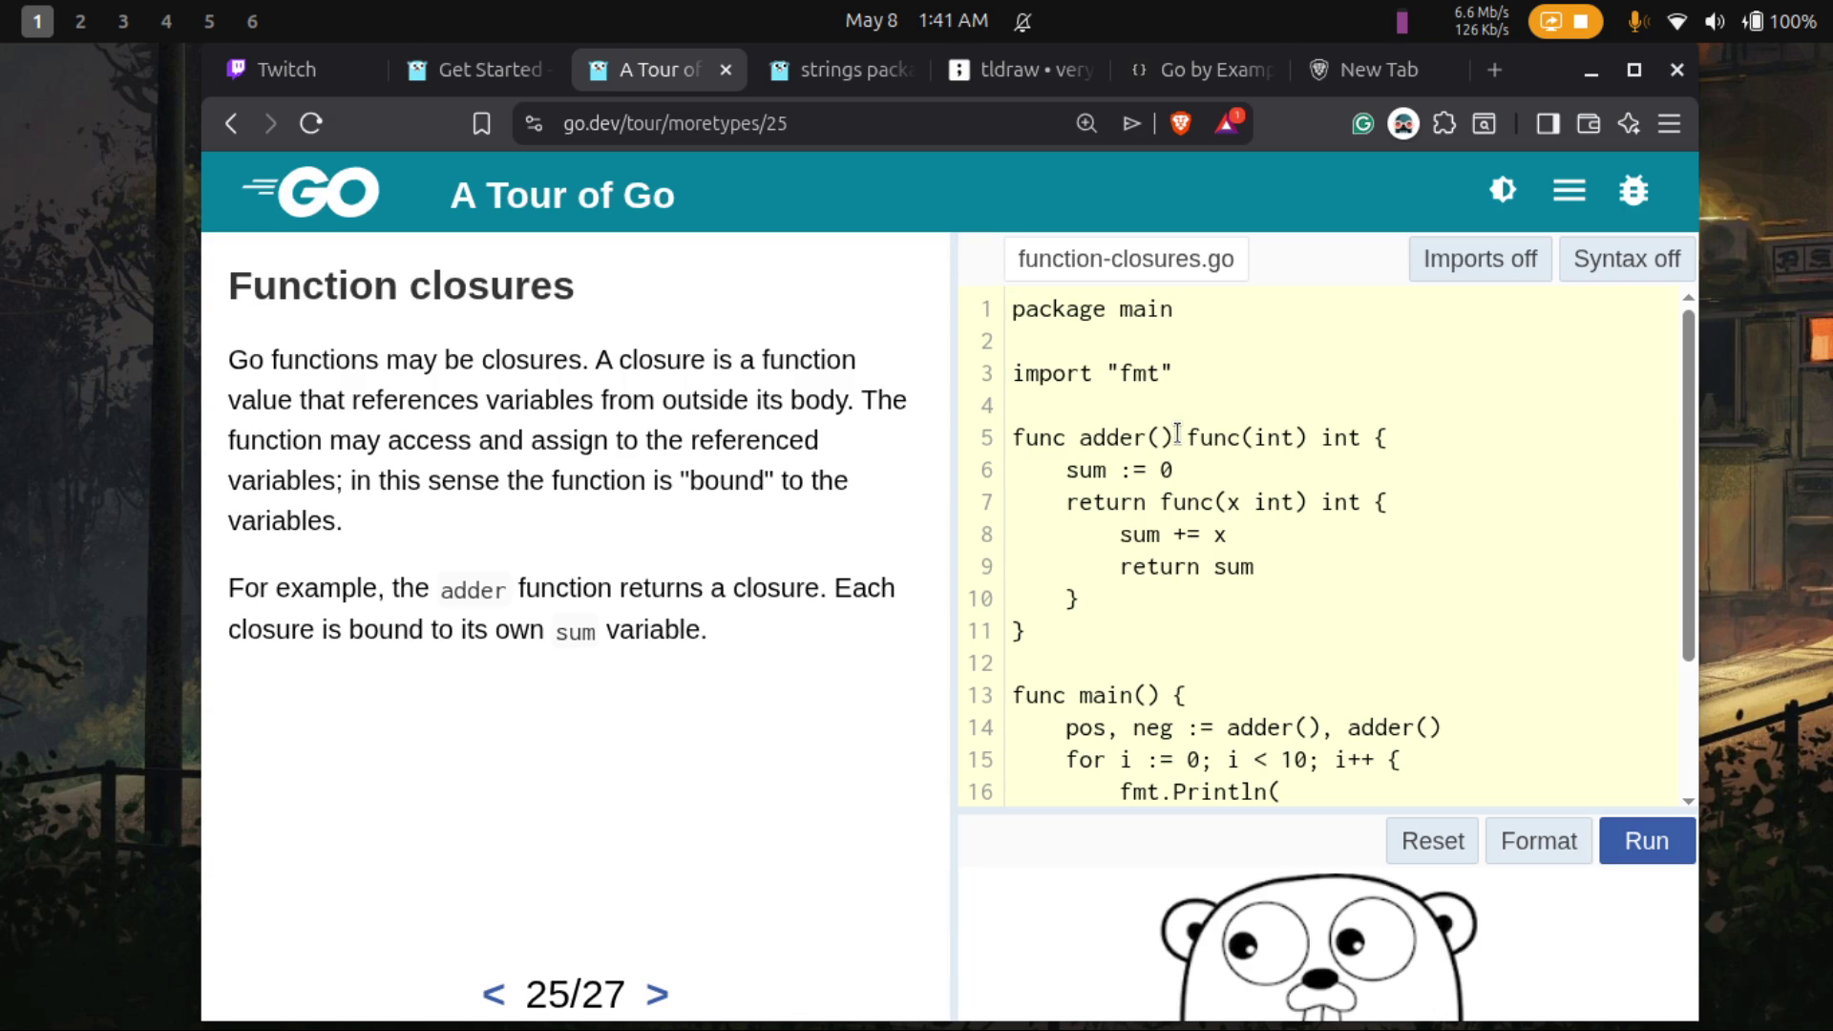
pyautogui.moveTo(1176, 437)
pyautogui.mouseDown()
pyautogui.moveTo(1060, 470)
pyautogui.moveTo(1019, 437)
pyautogui.mouseUp()
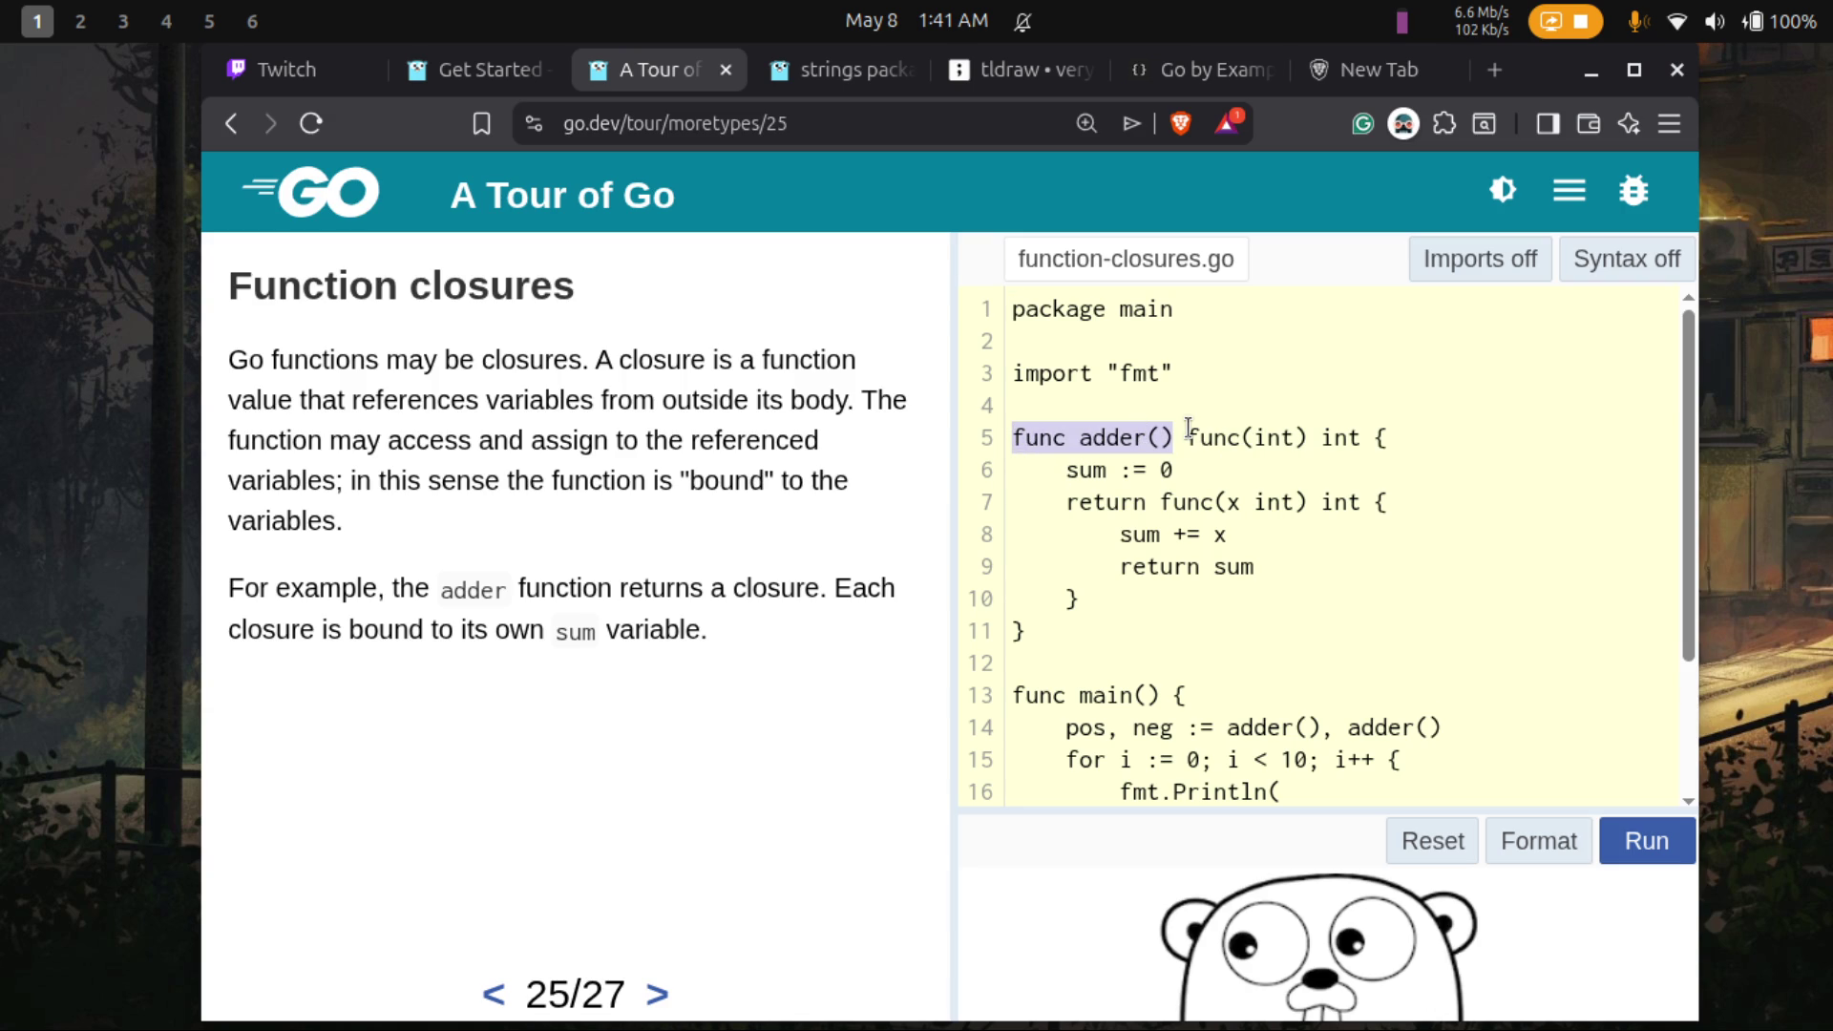
pyautogui.moveTo(1189, 436)
pyautogui.mouseDown()
pyautogui.moveTo(1281, 413)
pyautogui.moveTo(1358, 429)
pyautogui.mouseUp()
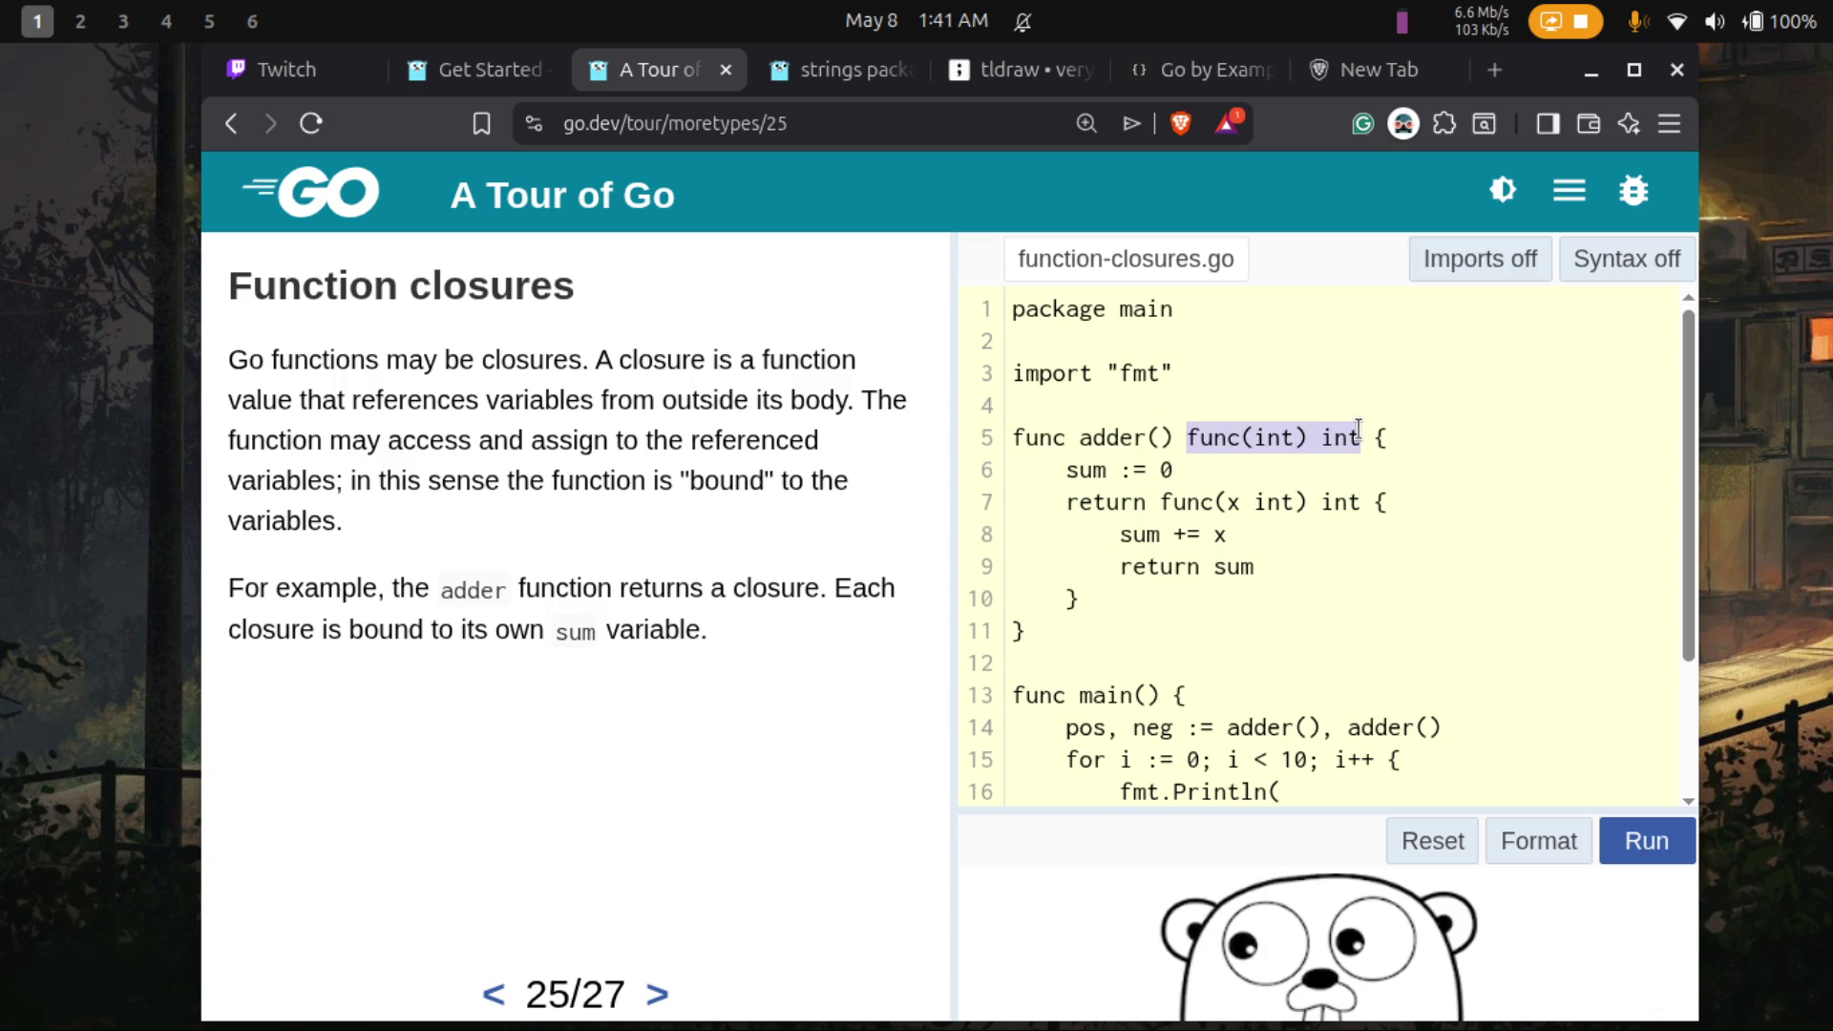
pyautogui.click(1189, 437)
pyautogui.moveTo(1189, 437); pyautogui.dragTo(1227, 428)
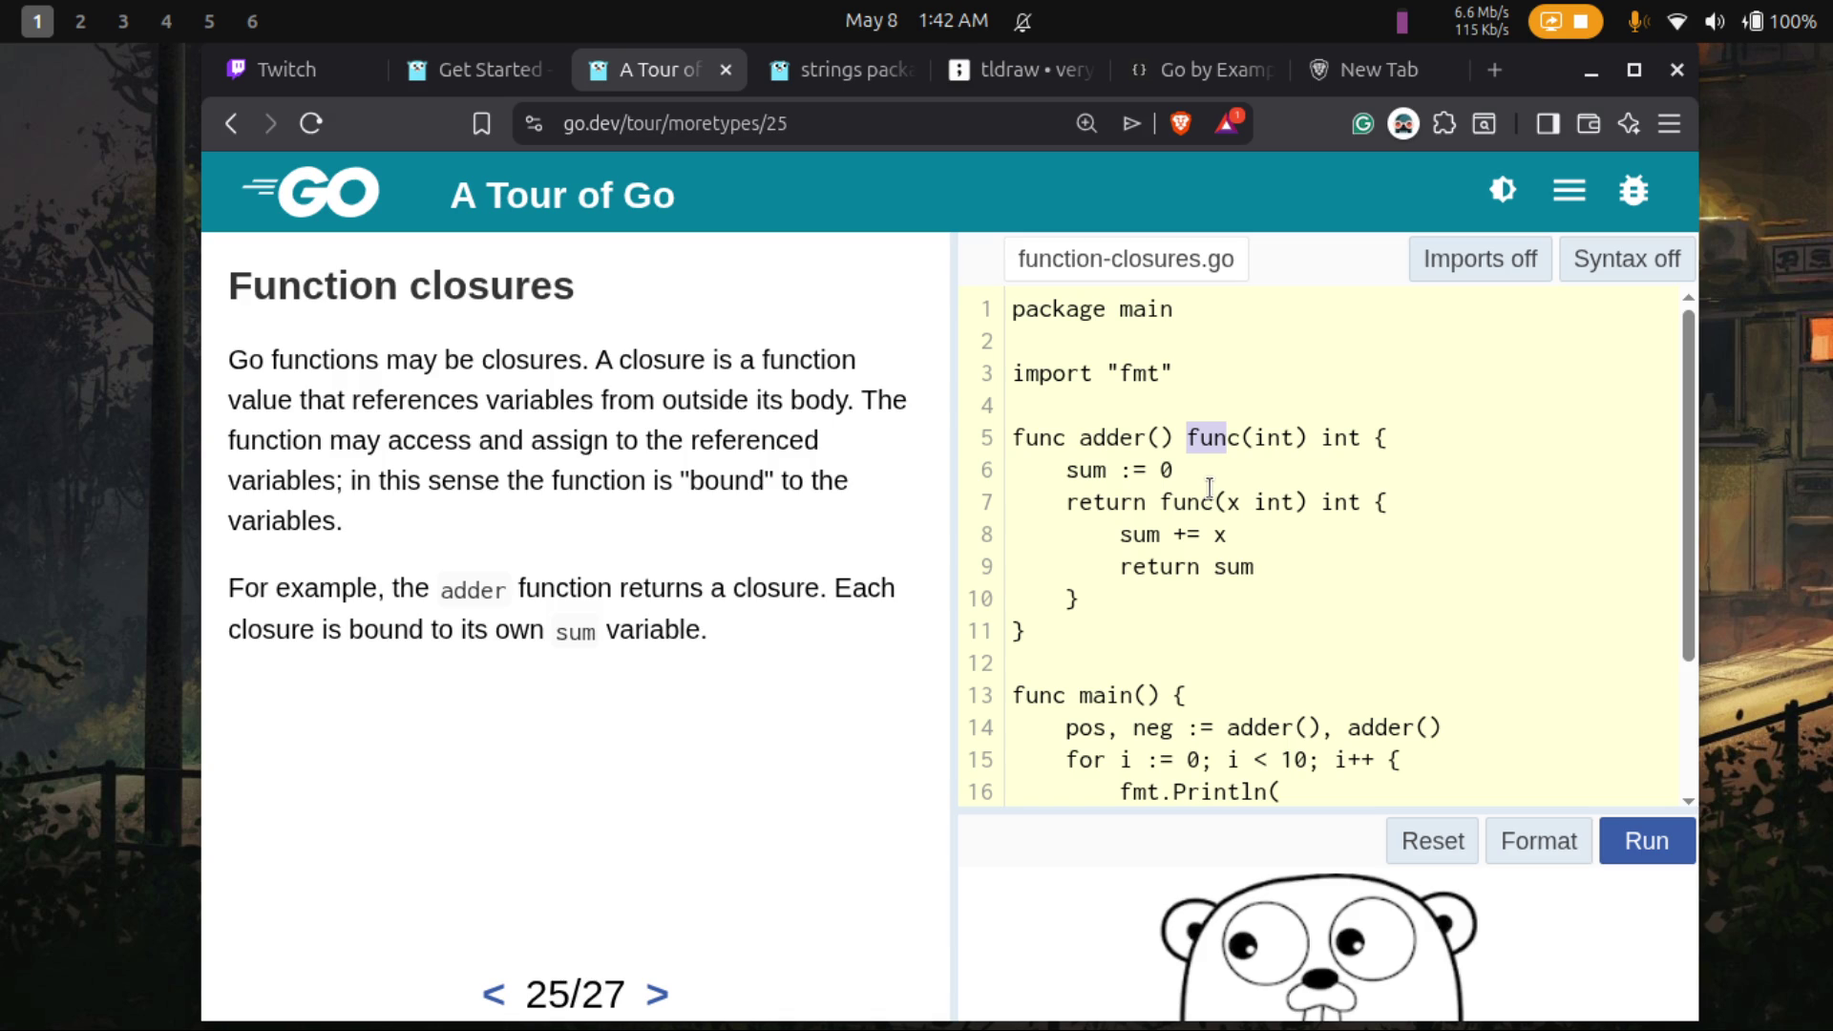
pyautogui.click(1218, 468)
pyautogui.moveTo(1172, 437); pyautogui.dragTo(1015, 439)
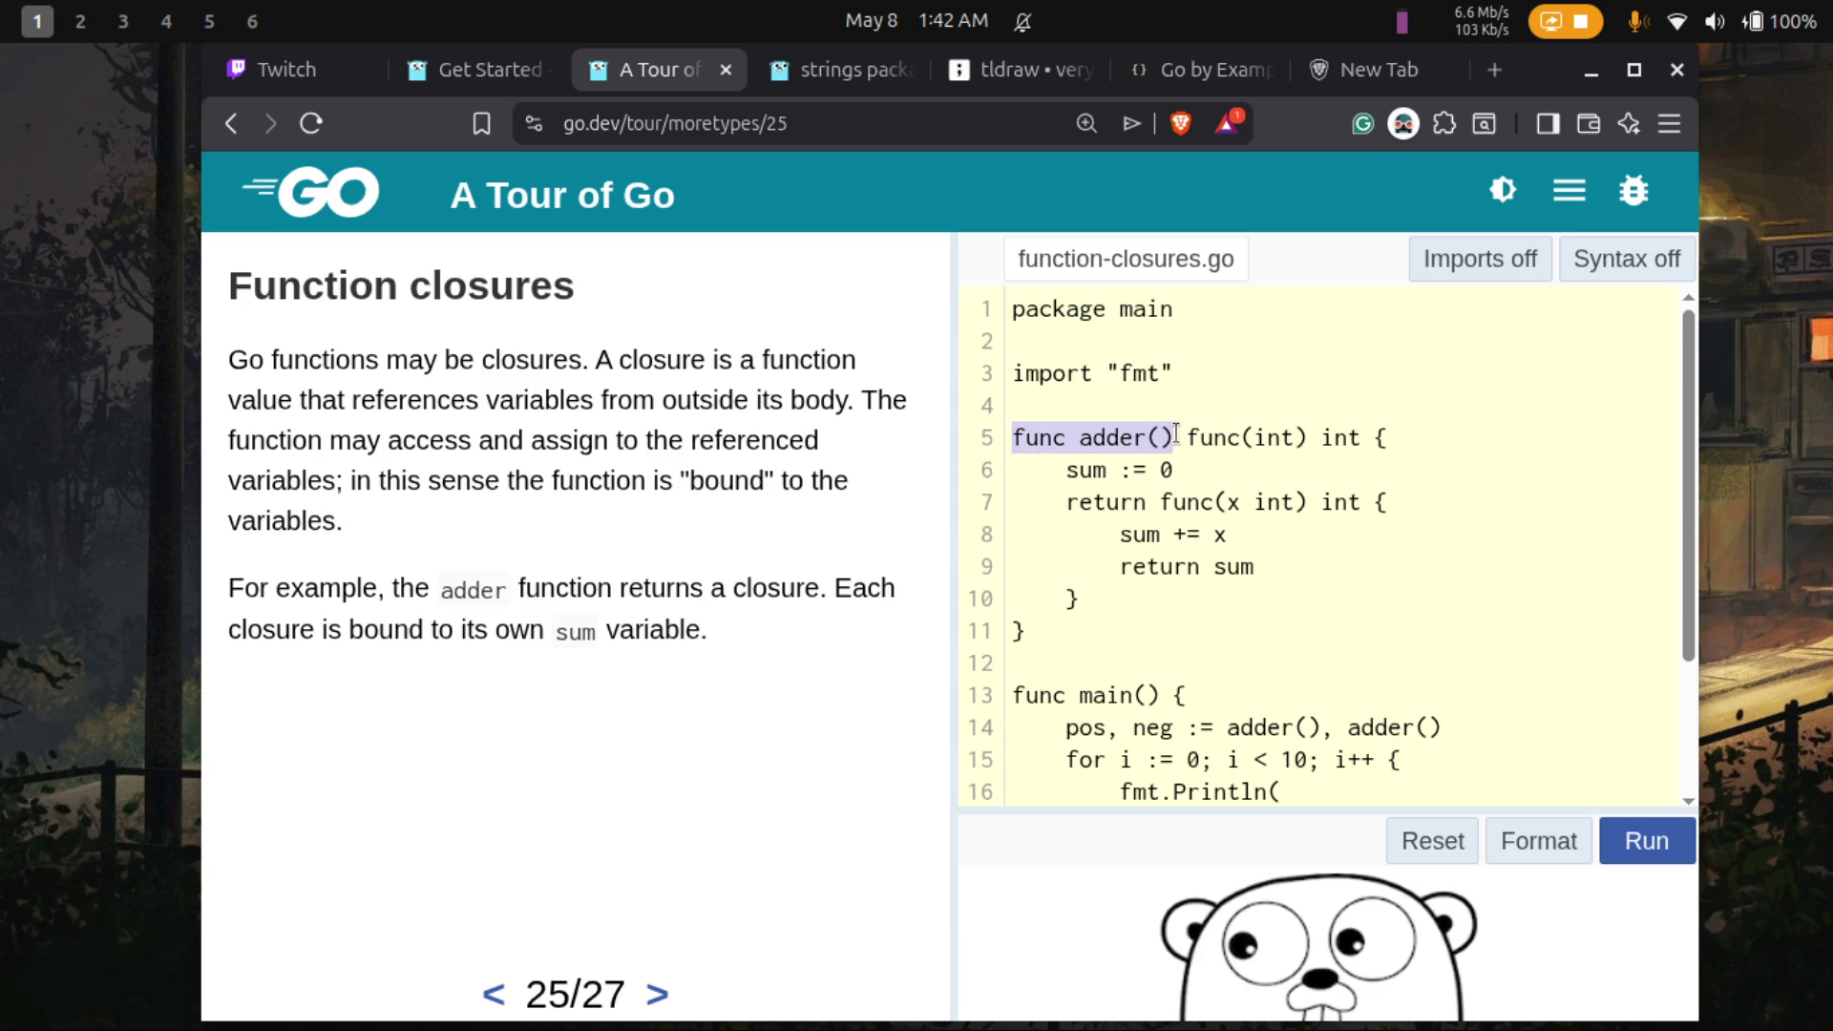
pyautogui.moveTo(1185, 437); pyautogui.dragTo(1129, 566)
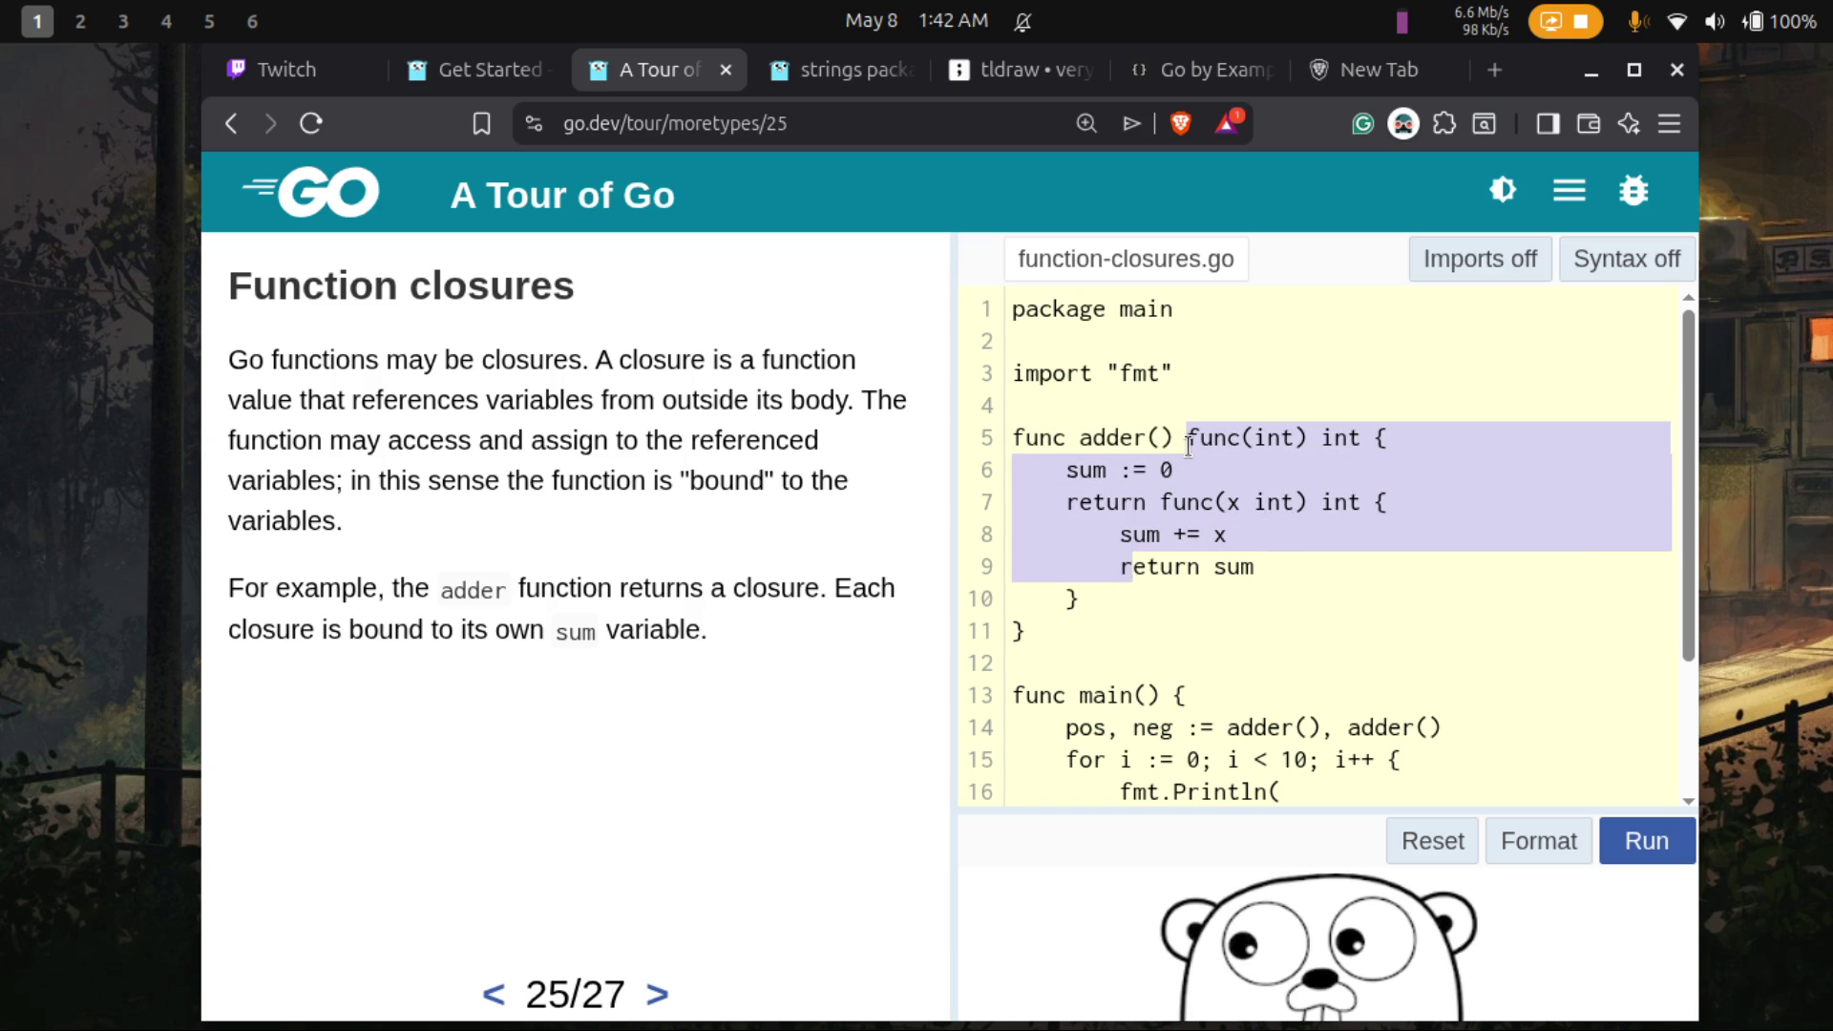
pyautogui.moveTo(1189, 437)
pyautogui.mouseDown()
pyautogui.moveTo(1191, 530)
pyautogui.moveTo(1010, 631)
pyautogui.moveTo(989, 618)
pyautogui.mouseUp()
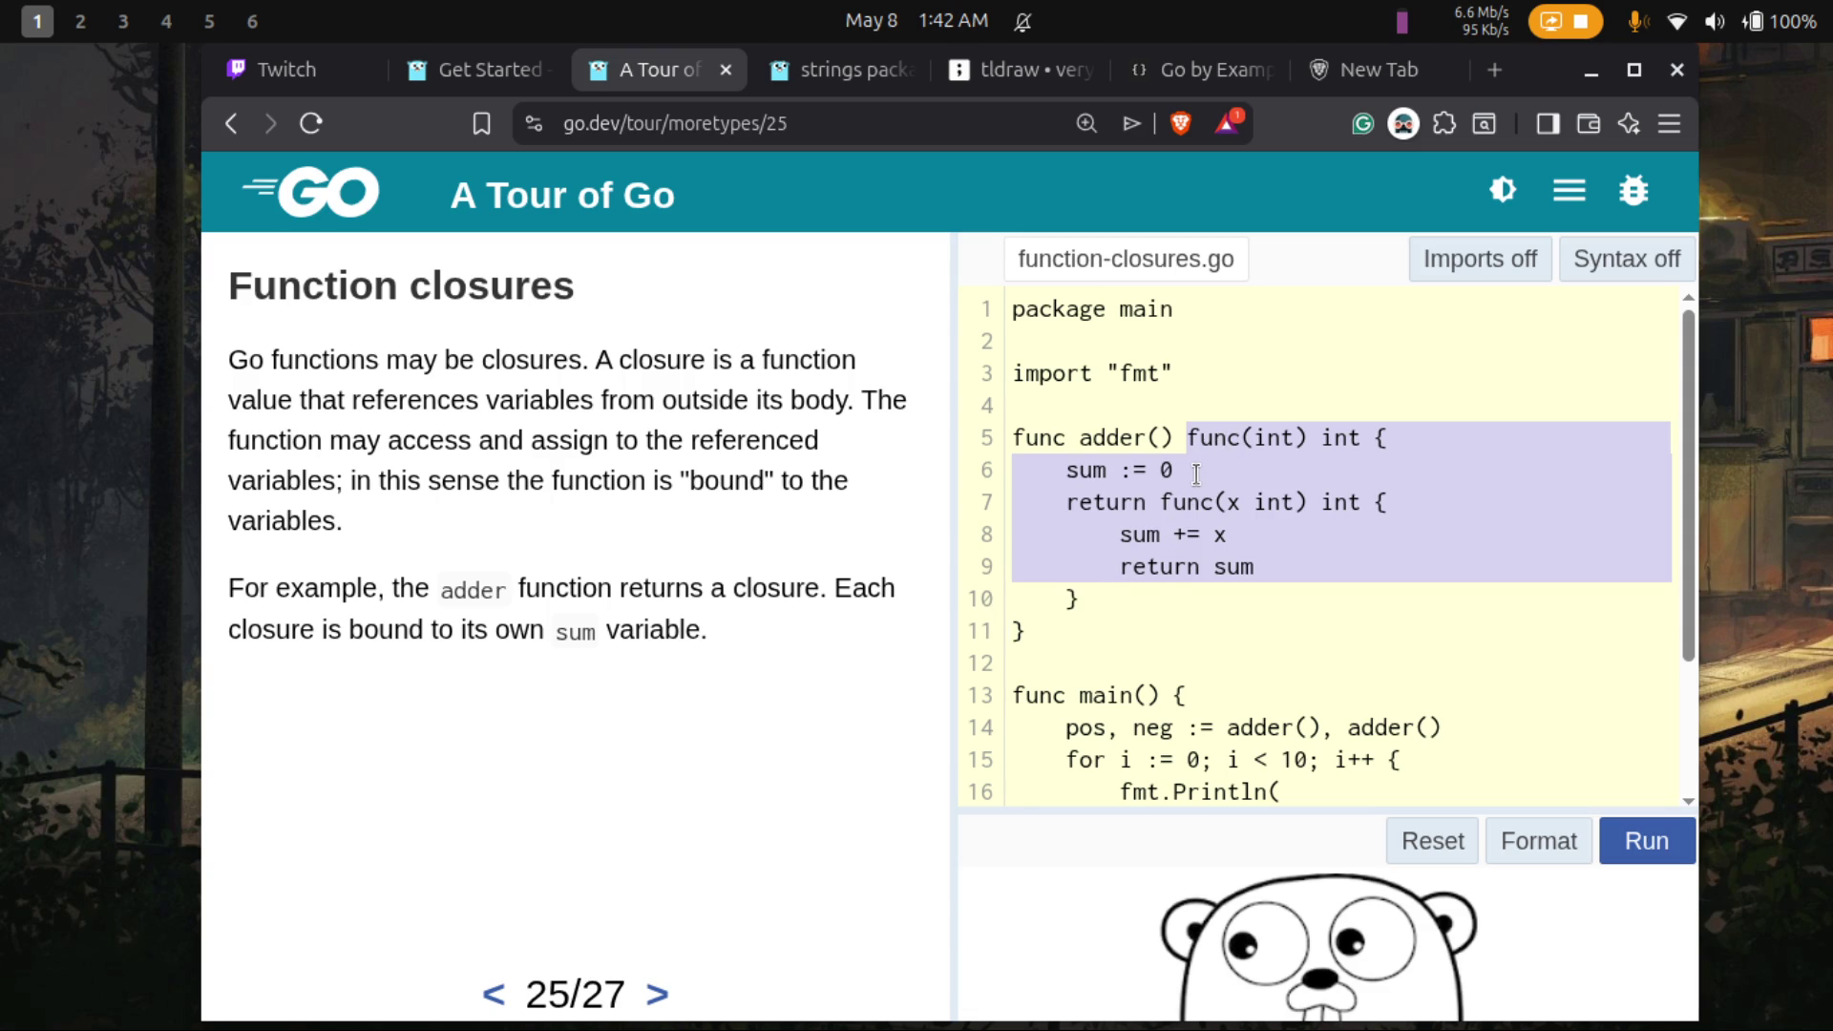
pyautogui.click(1196, 474)
pyautogui.moveTo(1196, 474); pyautogui.dragTo(1074, 467)
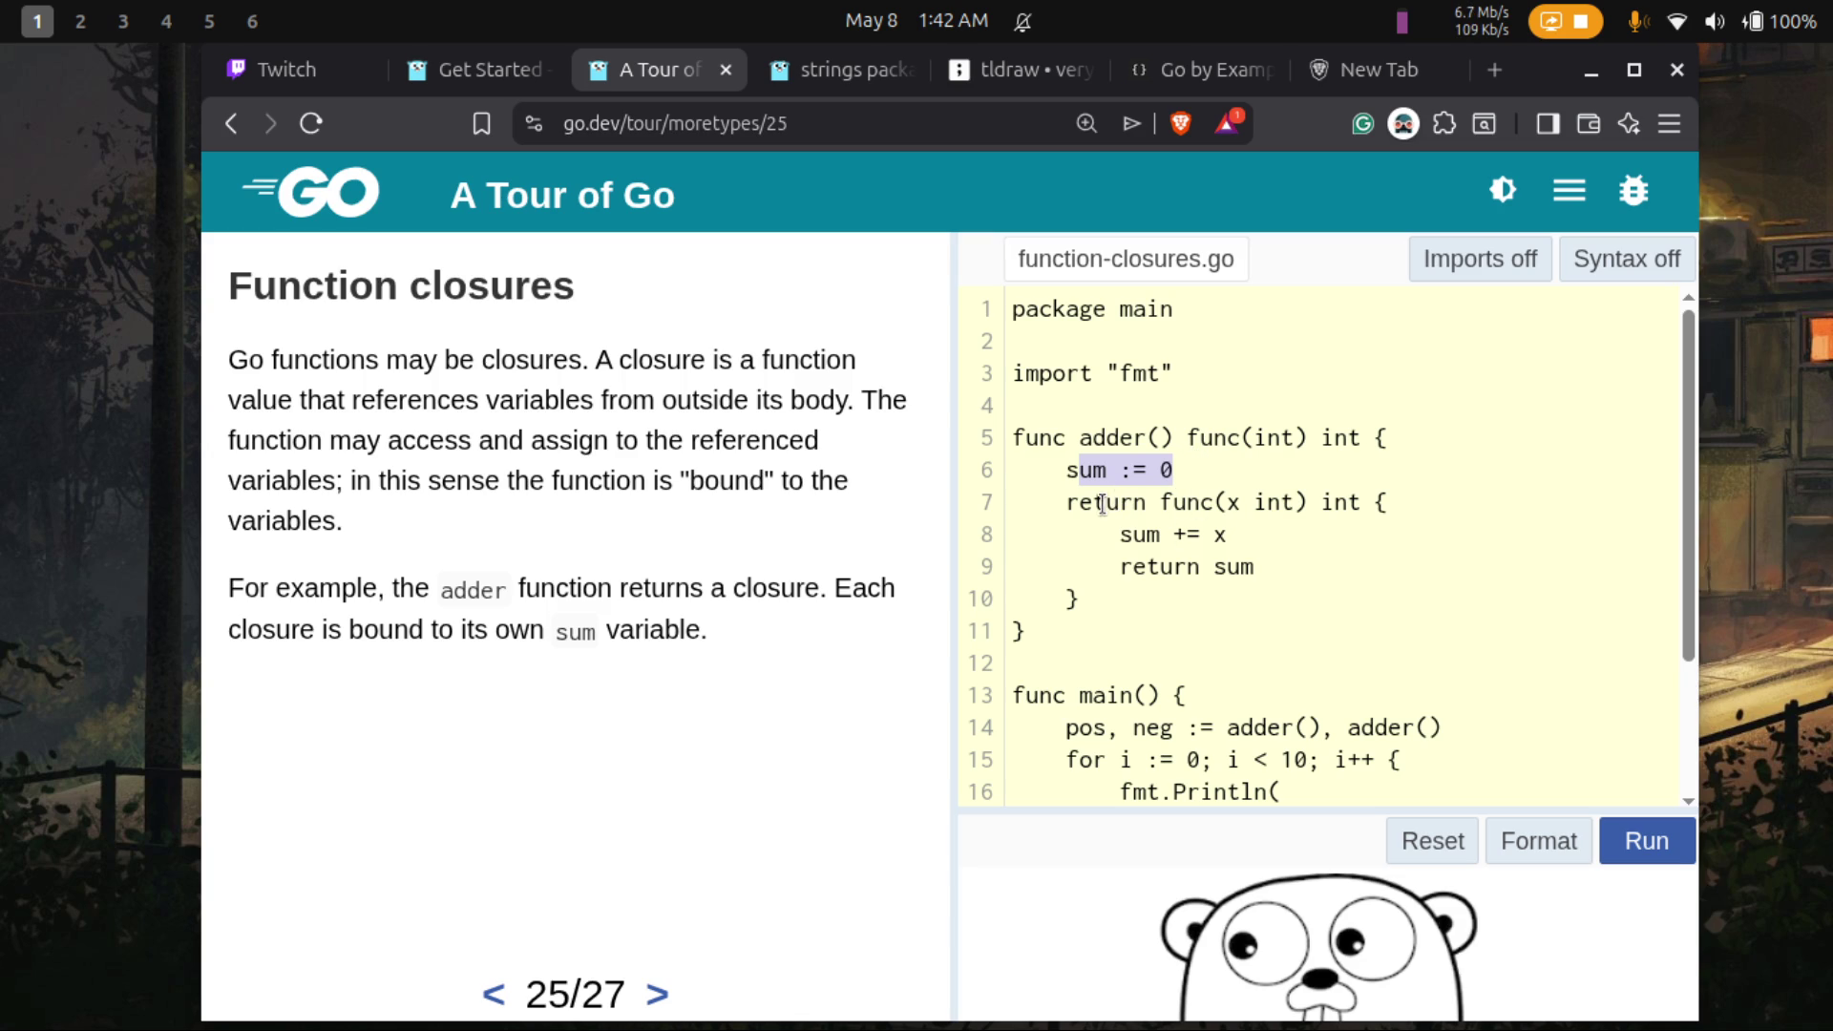
pyautogui.moveTo(1164, 501)
pyautogui.mouseDown()
pyautogui.moveTo(1187, 533)
pyautogui.moveTo(1219, 535)
pyautogui.moveTo(1176, 600)
pyautogui.mouseUp()
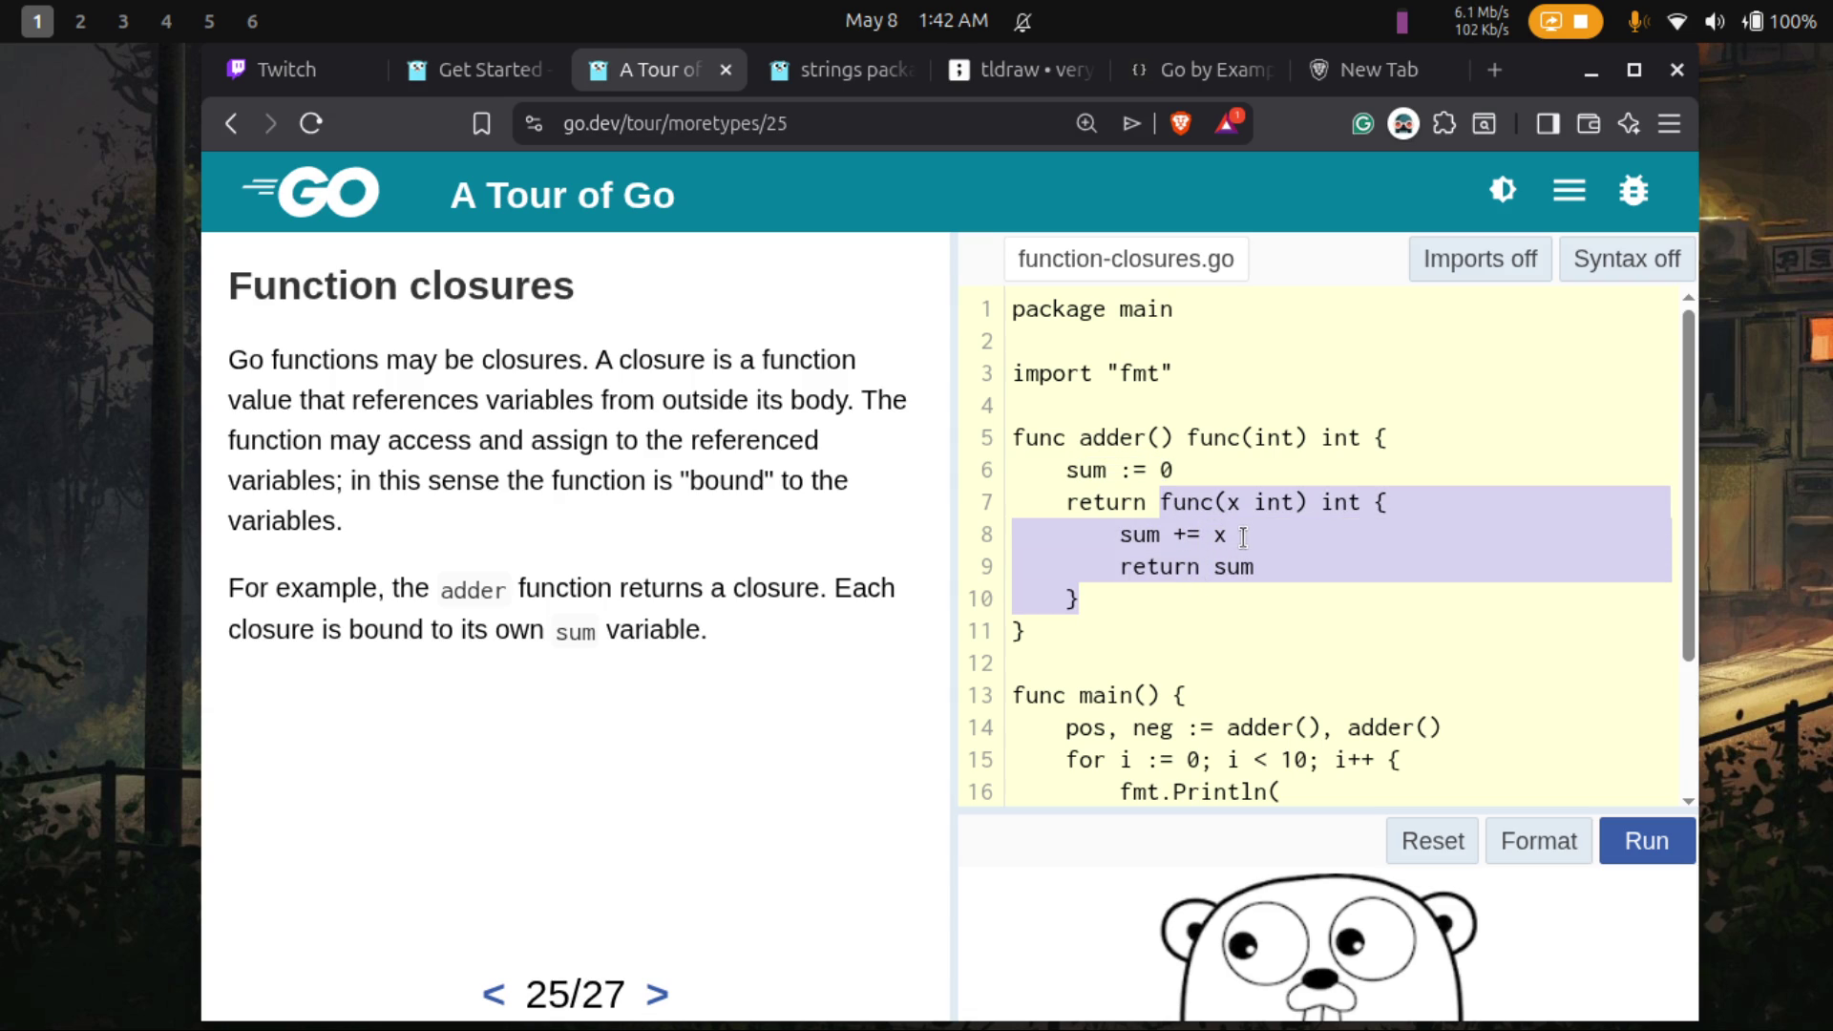
pyautogui.click(1161, 498)
pyautogui.doubleClick(1150, 534)
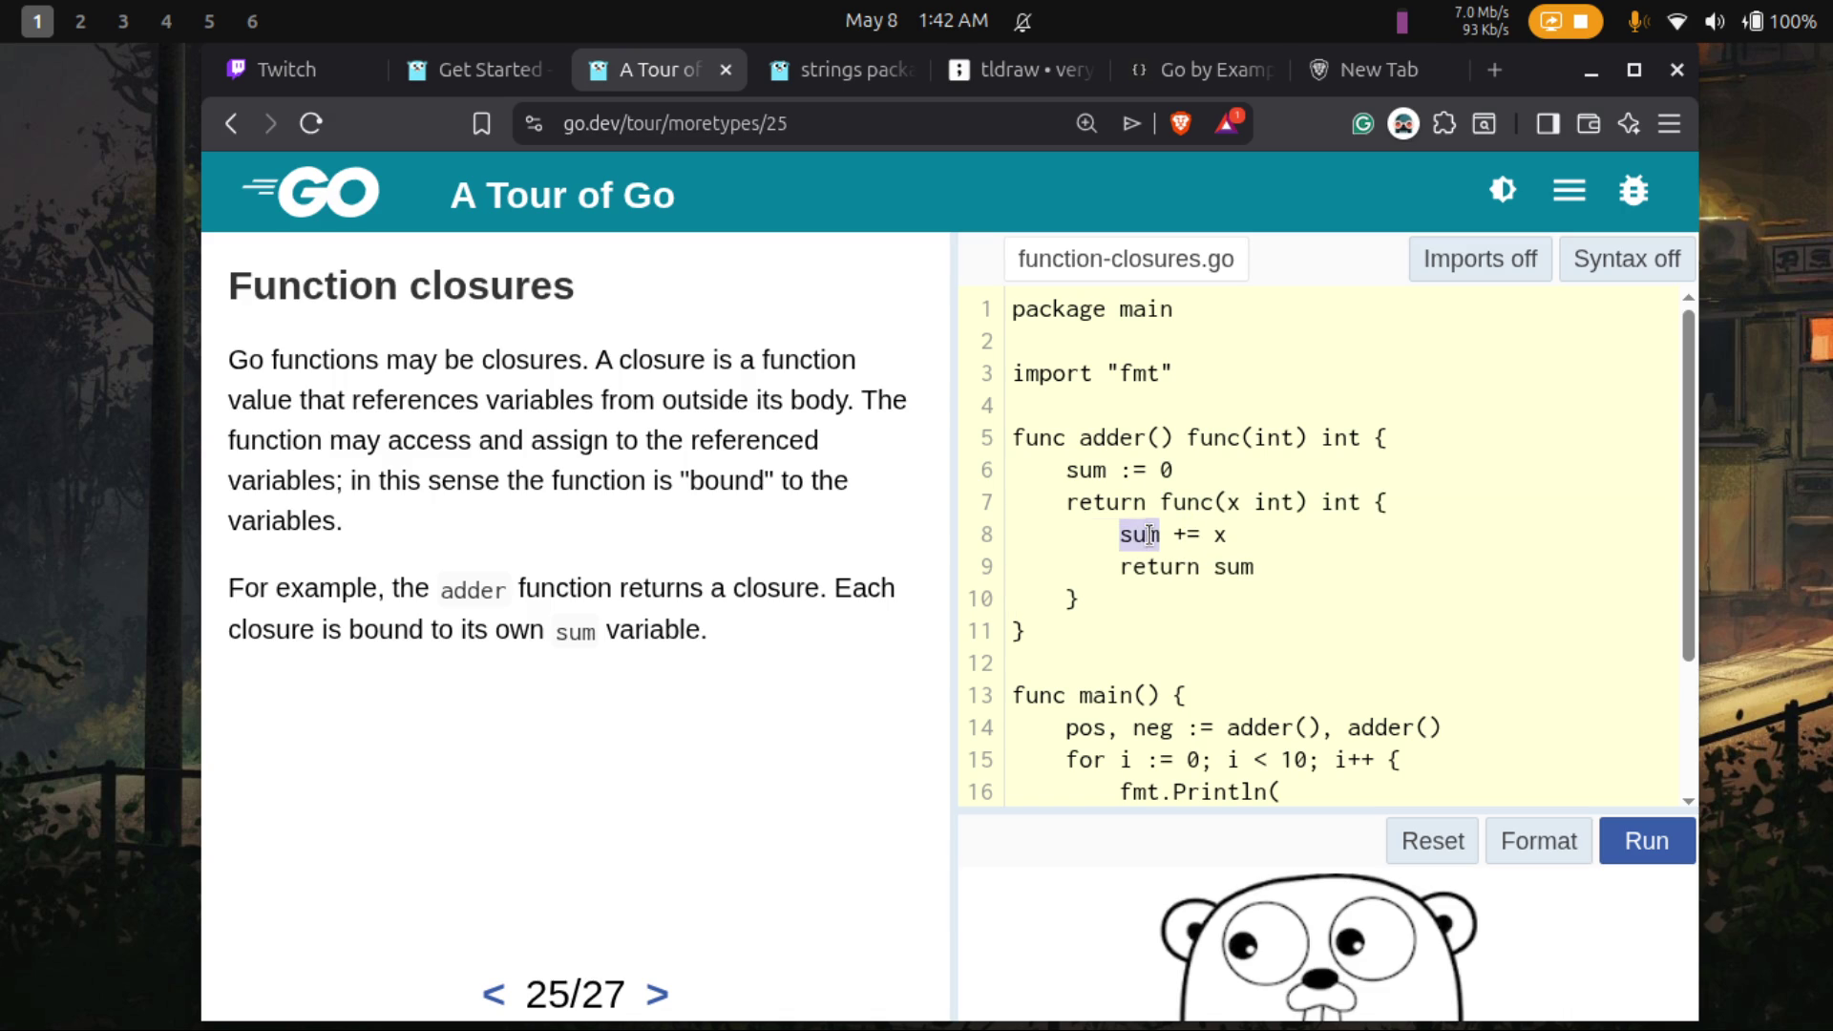
pyautogui.click(1082, 470)
pyautogui.doubleClick(1084, 470)
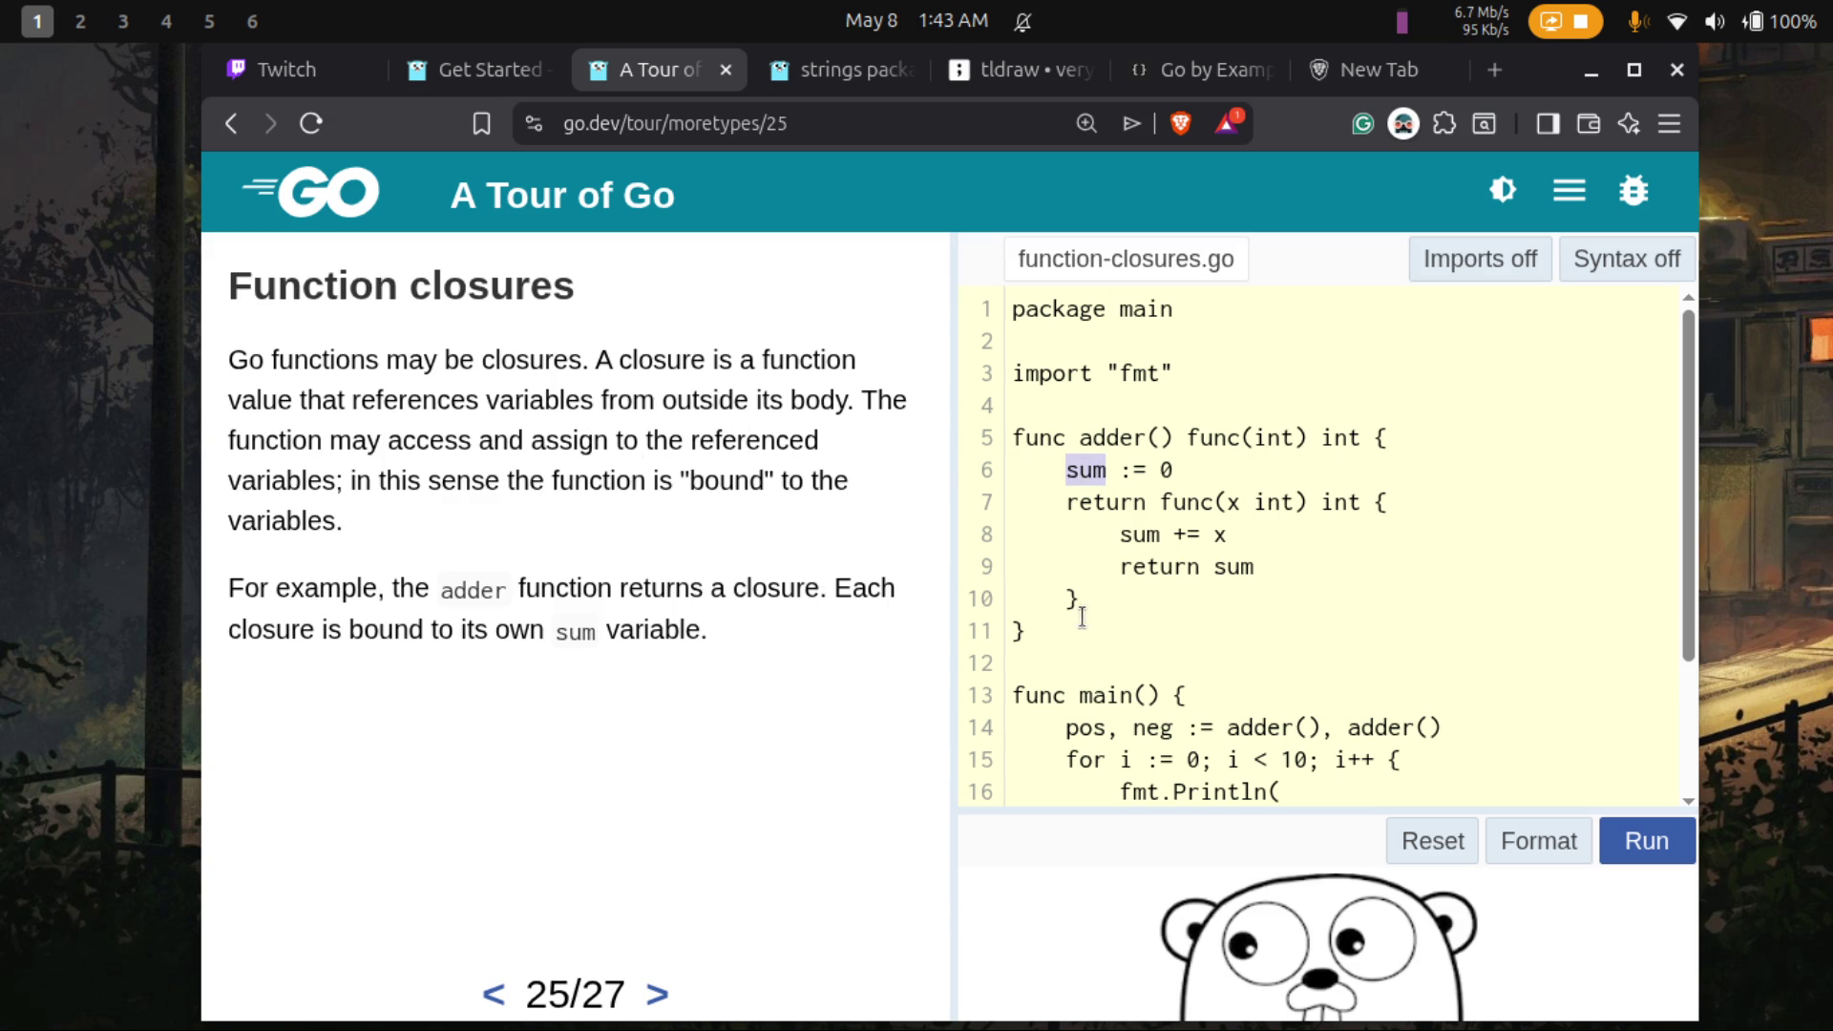
pyautogui.doubleClick(1151, 534)
pyautogui.click(1087, 472)
pyautogui.doubleClick(1087, 471)
pyautogui.moveTo(1186, 437)
pyautogui.mouseDown()
pyautogui.moveTo(1160, 611)
pyautogui.moveTo(1086, 634)
pyautogui.mouseUp()
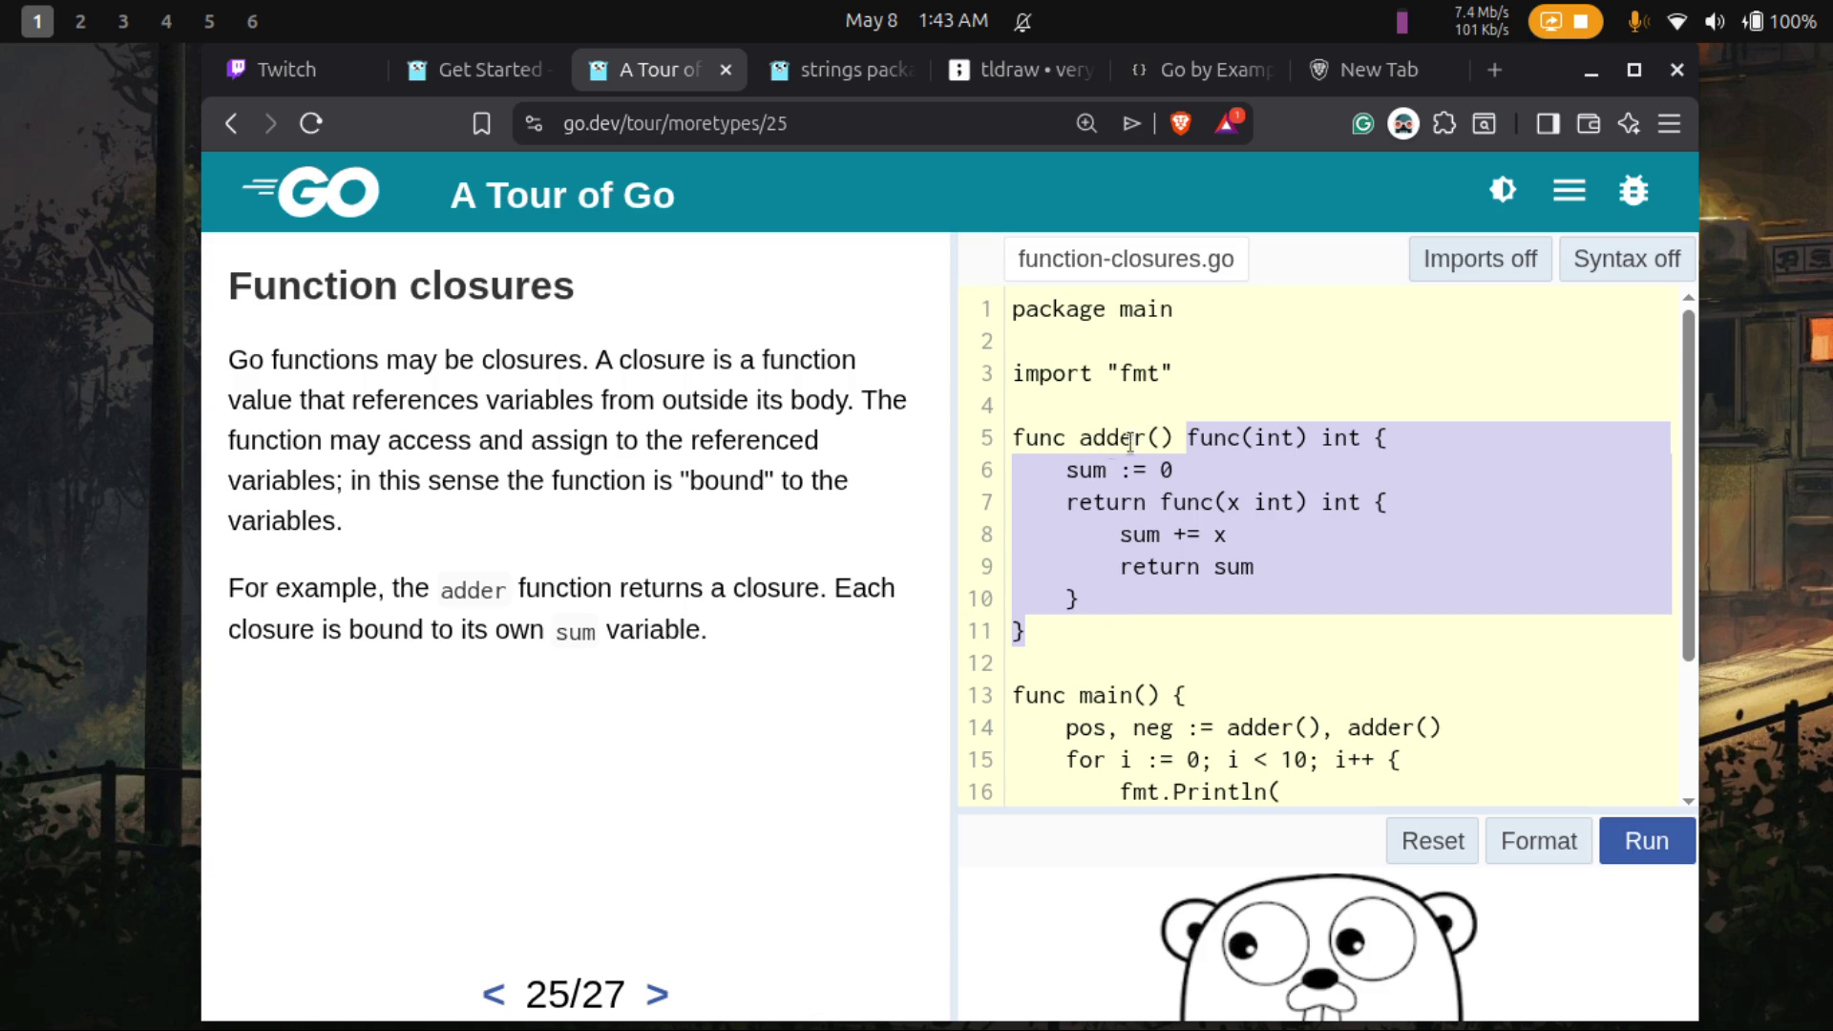
pyautogui.moveTo(1167, 498); pyautogui.dragTo(1157, 607)
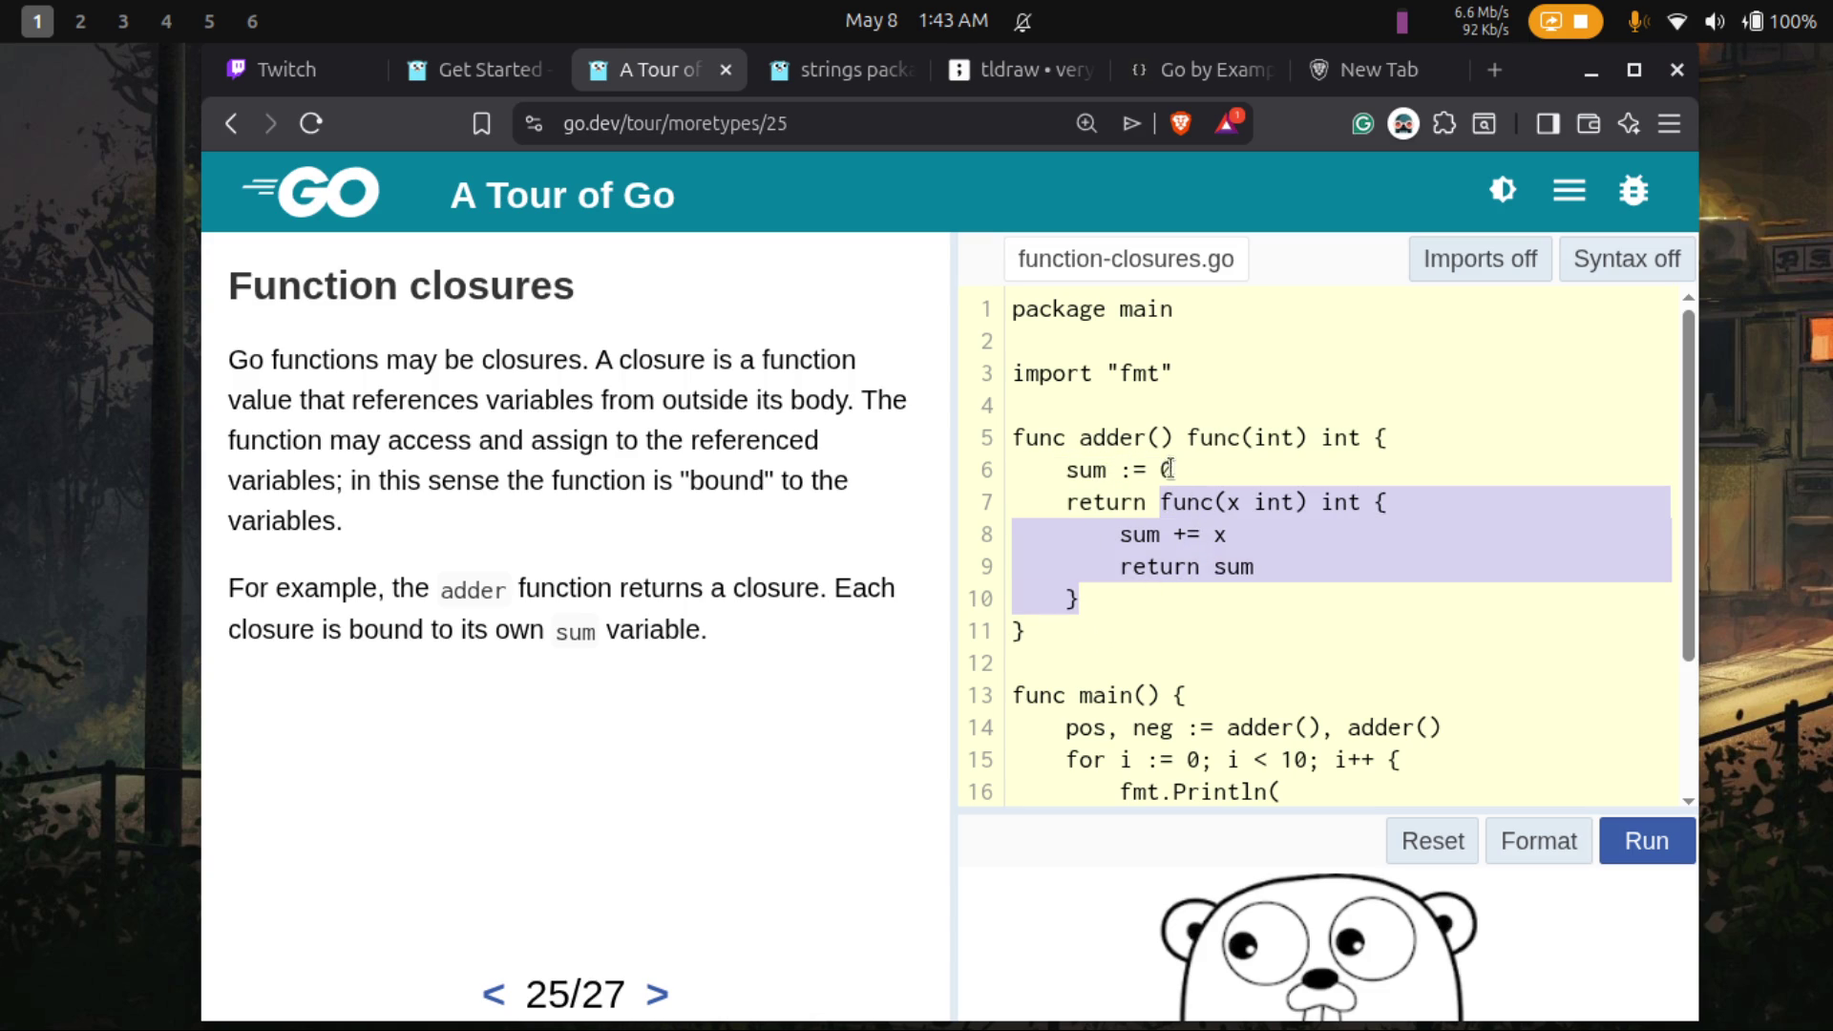
pyautogui.moveTo(1192, 468); pyautogui.dragTo(1052, 480)
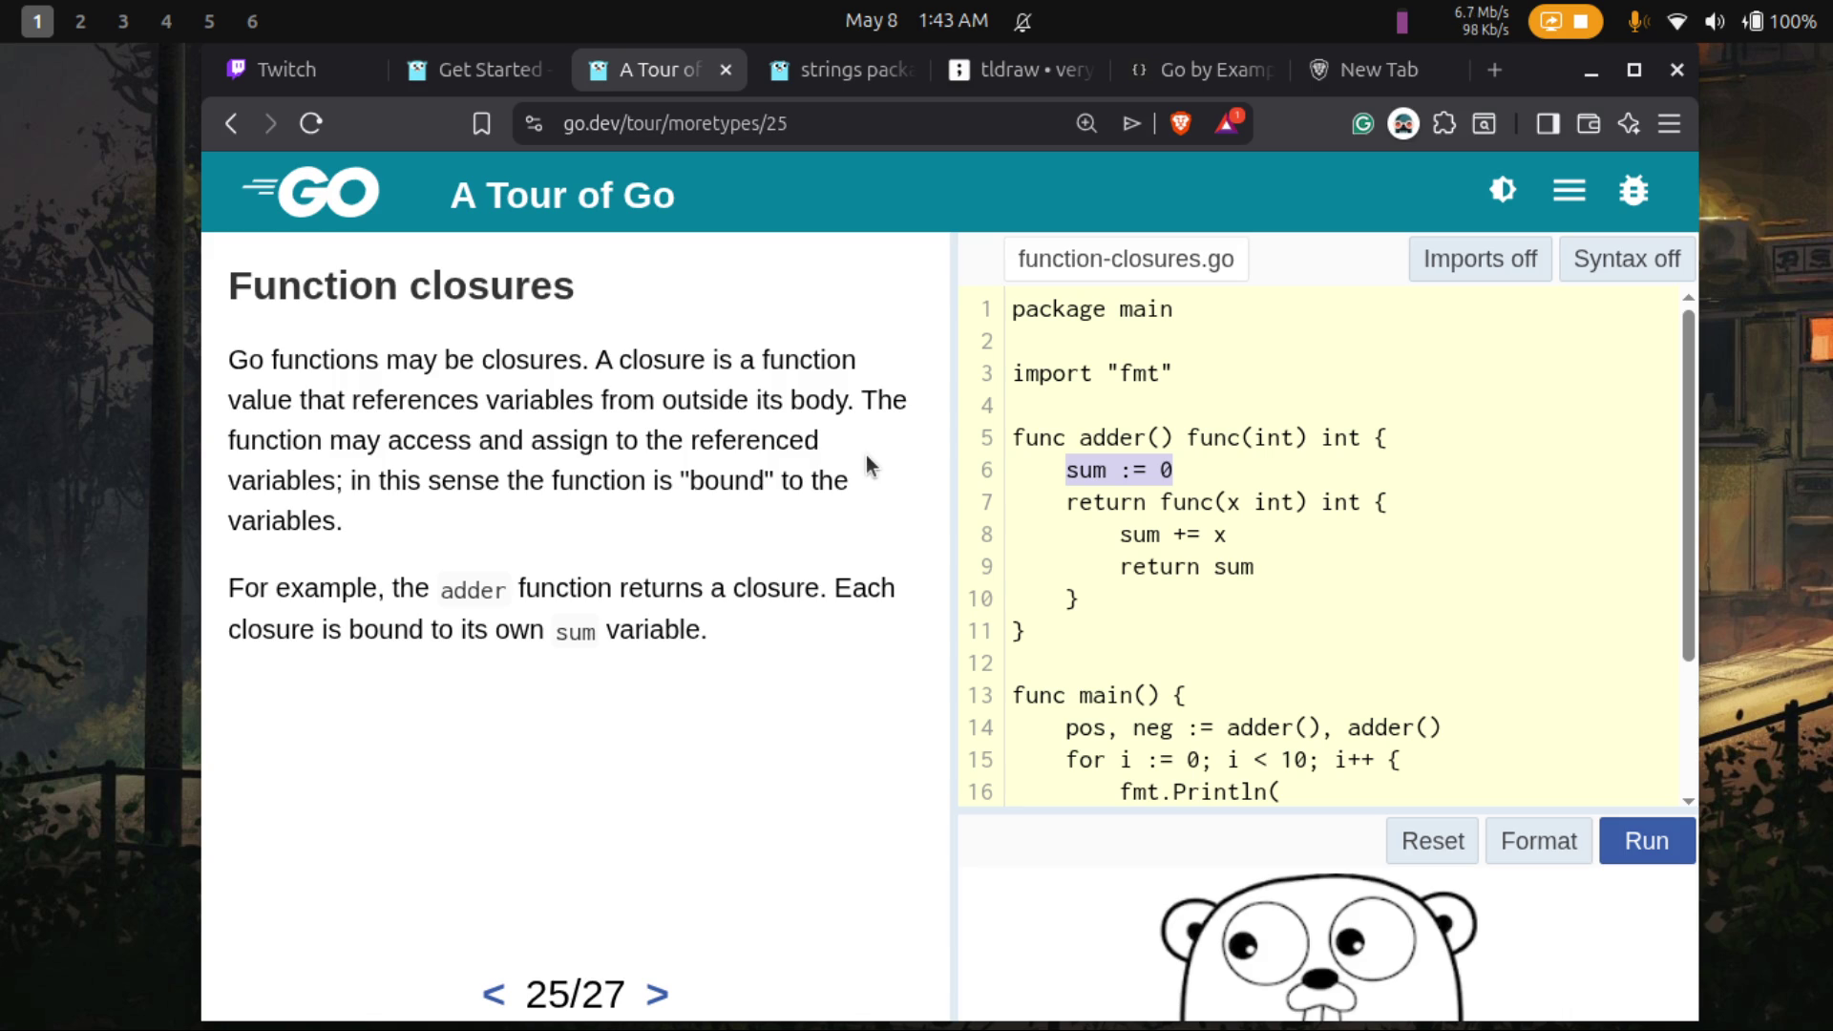
# - Run the closures example, review the pos/neg output pairs from 0 0 to 45 -90, and select the for-loop
pyautogui.click(1635, 844)
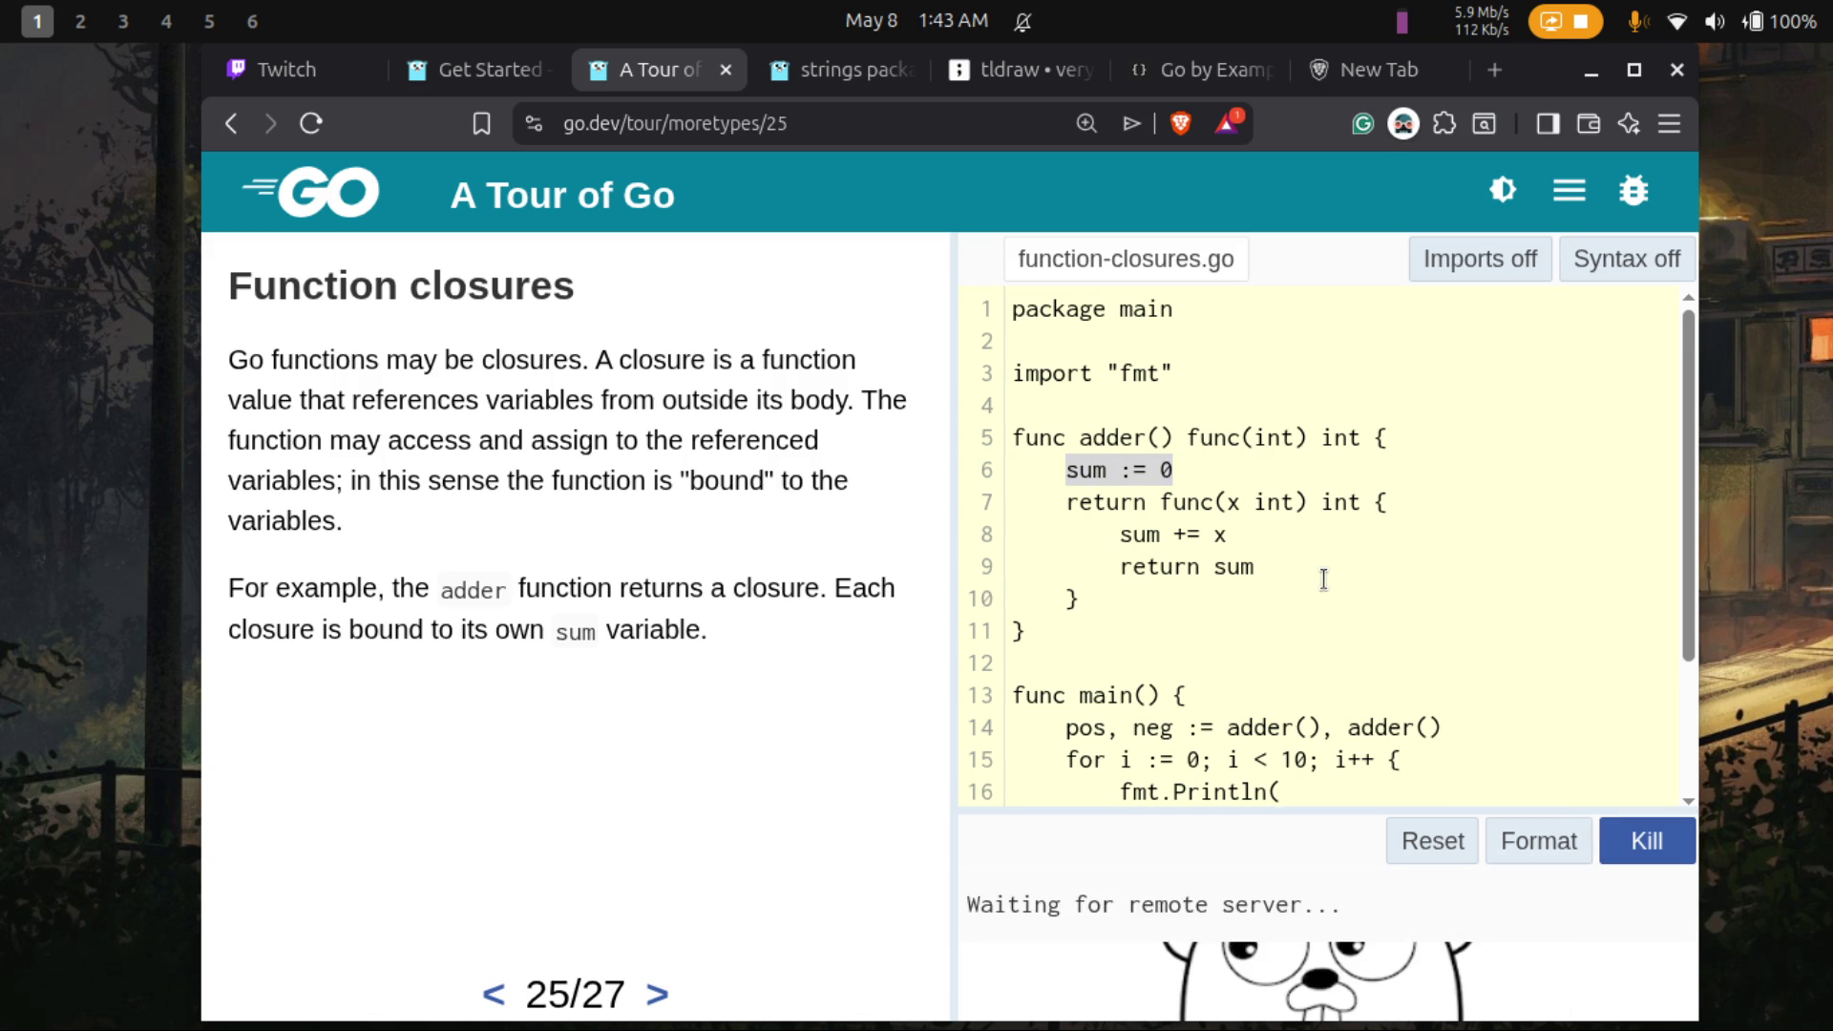
pyautogui.scroll(-3, 1324, 579)
pyautogui.scroll(-3, 1260, 964)
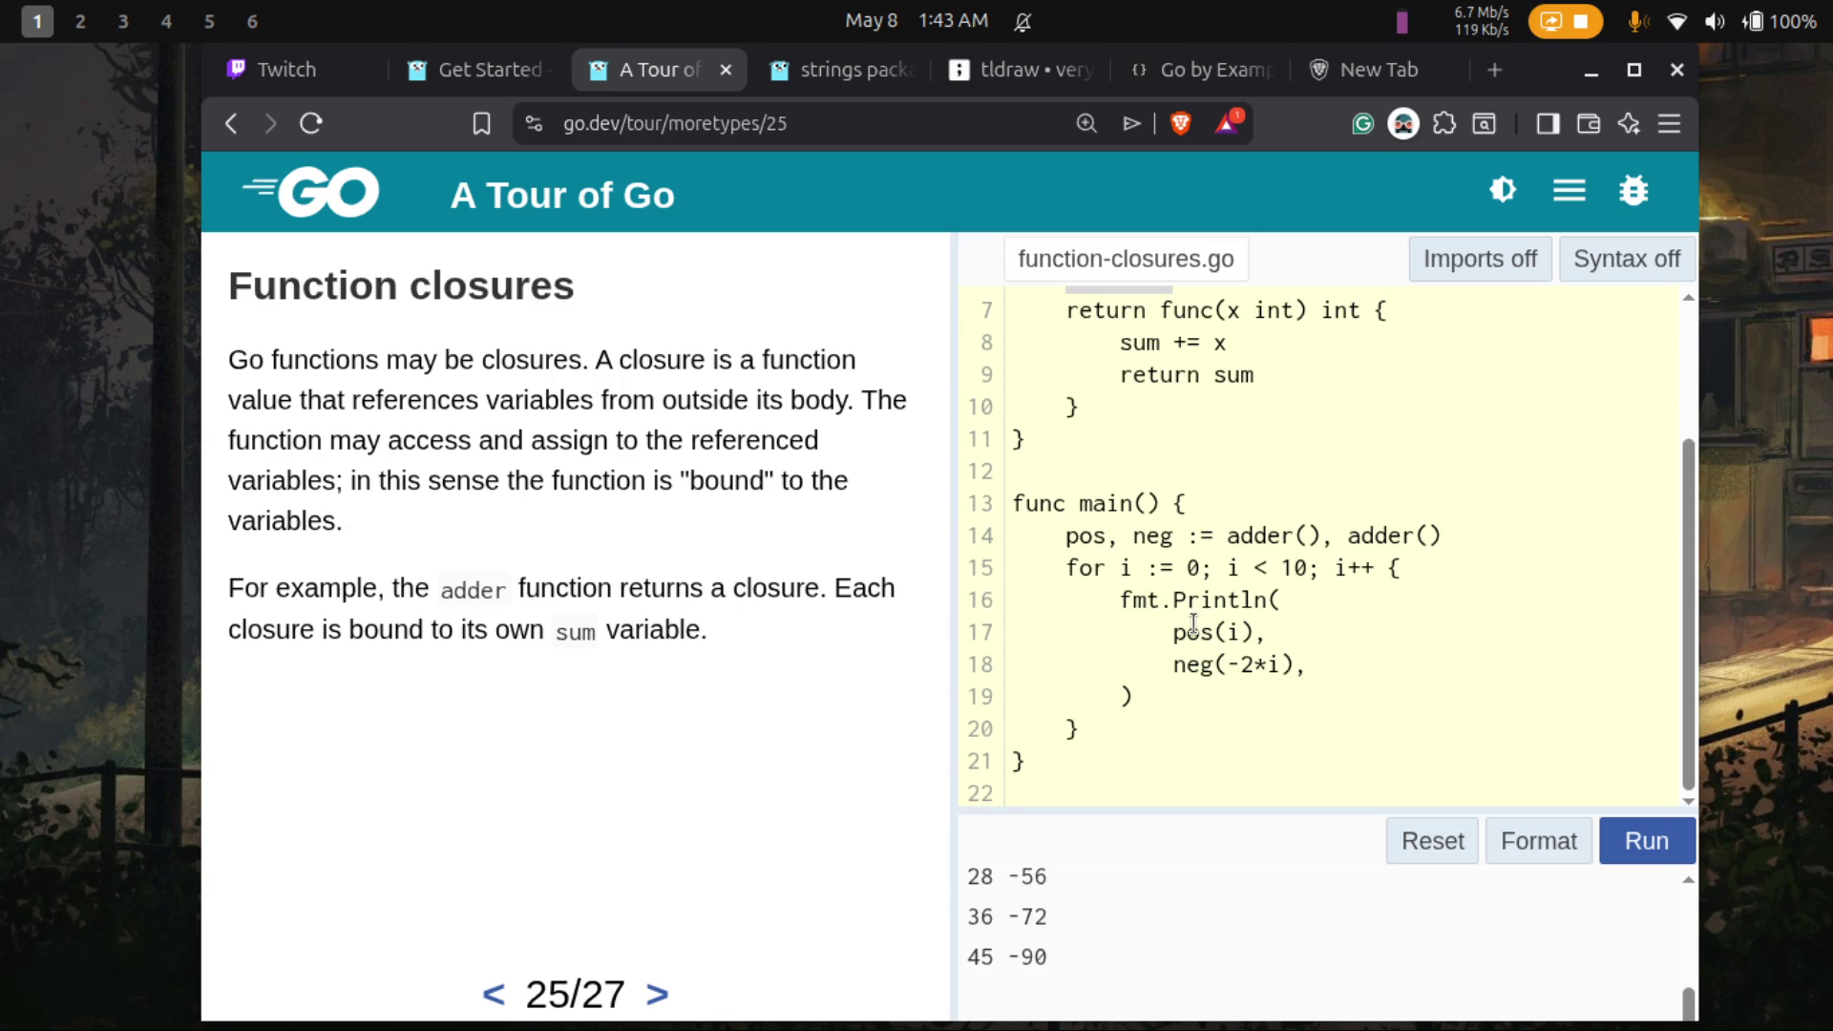
pyautogui.scroll(2, 1206, 602)
pyautogui.scroll(-2, 1206, 603)
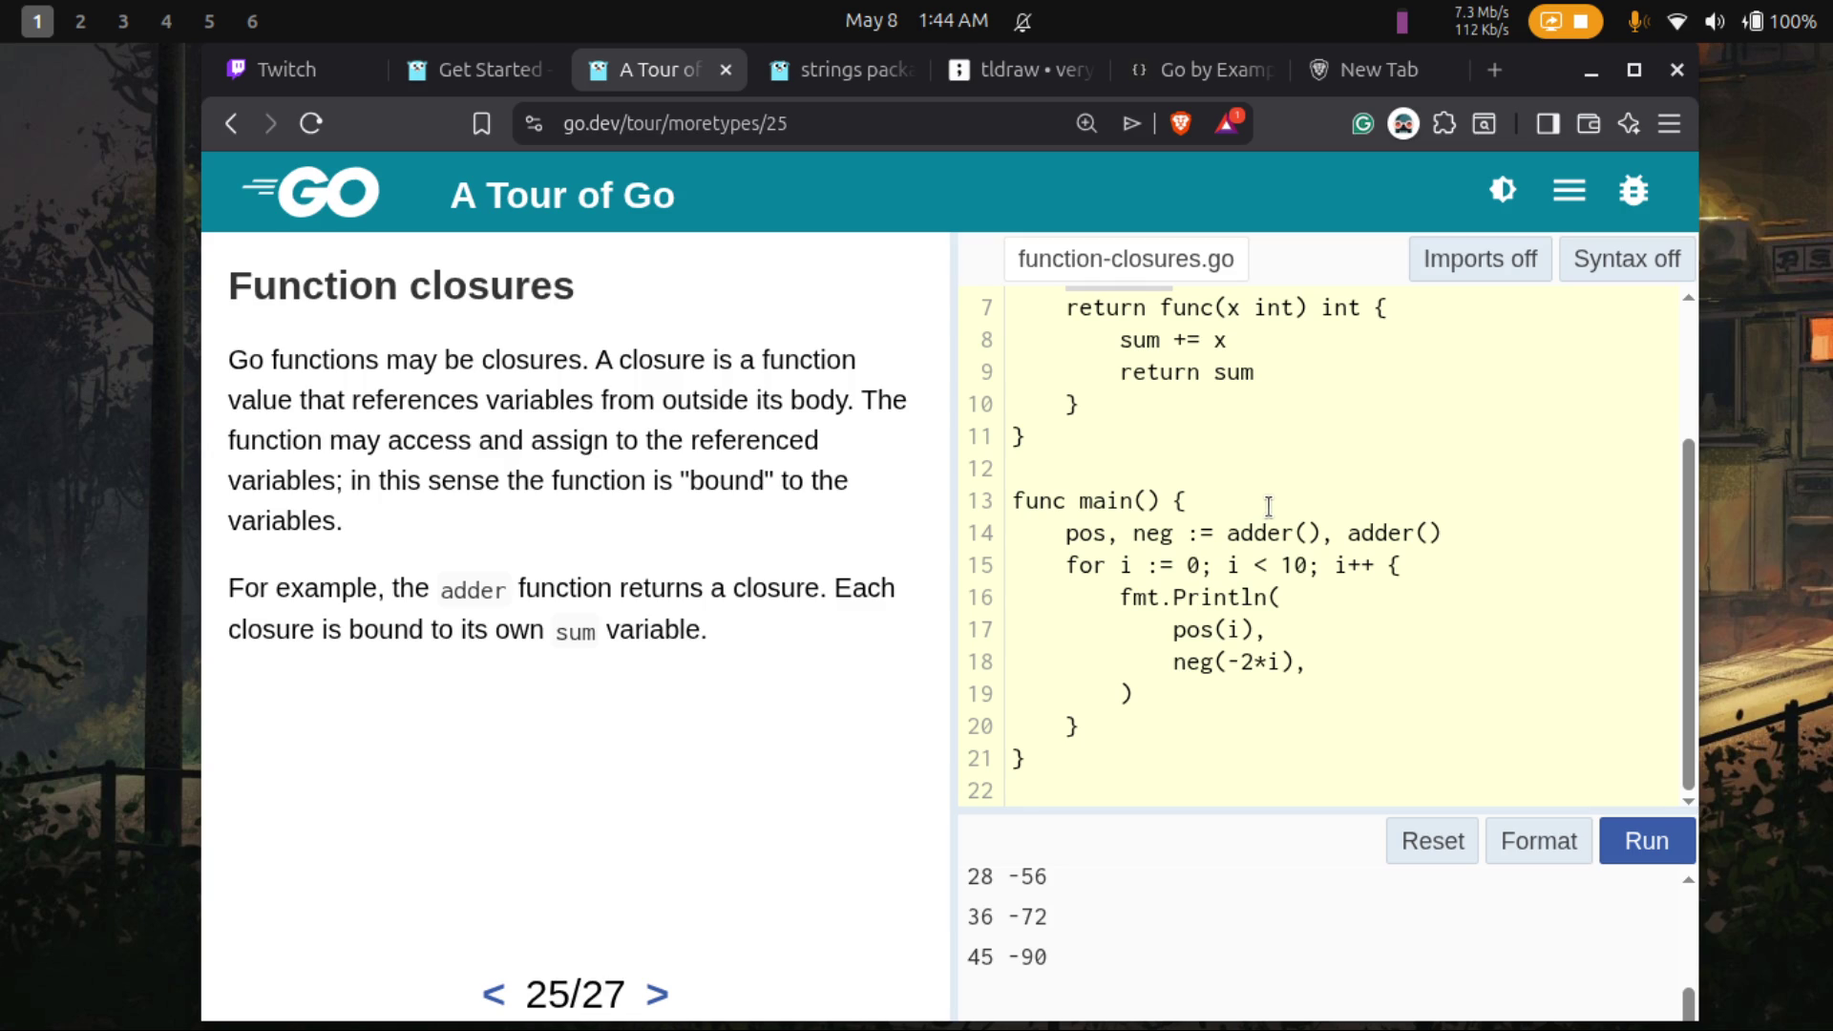
pyautogui.scroll(1, 1269, 507)
pyautogui.scroll(-1, 1269, 506)
pyautogui.scroll(1, 1269, 506)
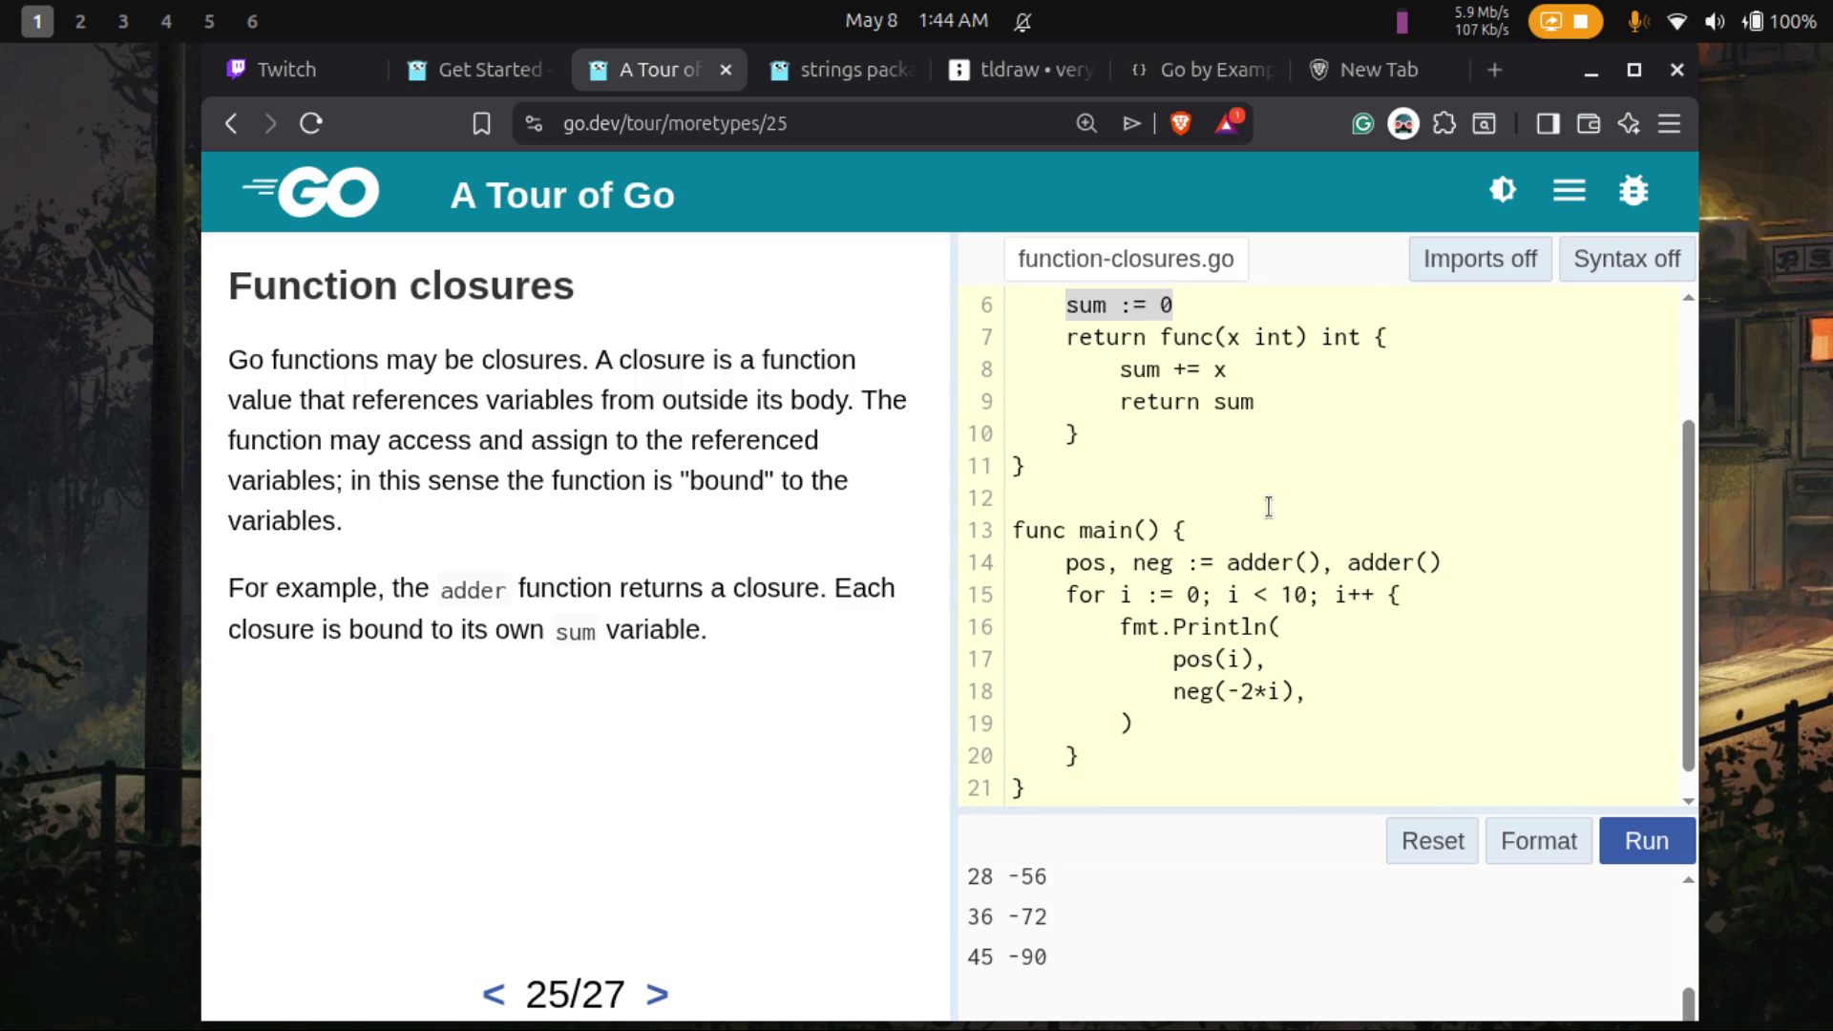
pyautogui.scroll(5, 1247, 888)
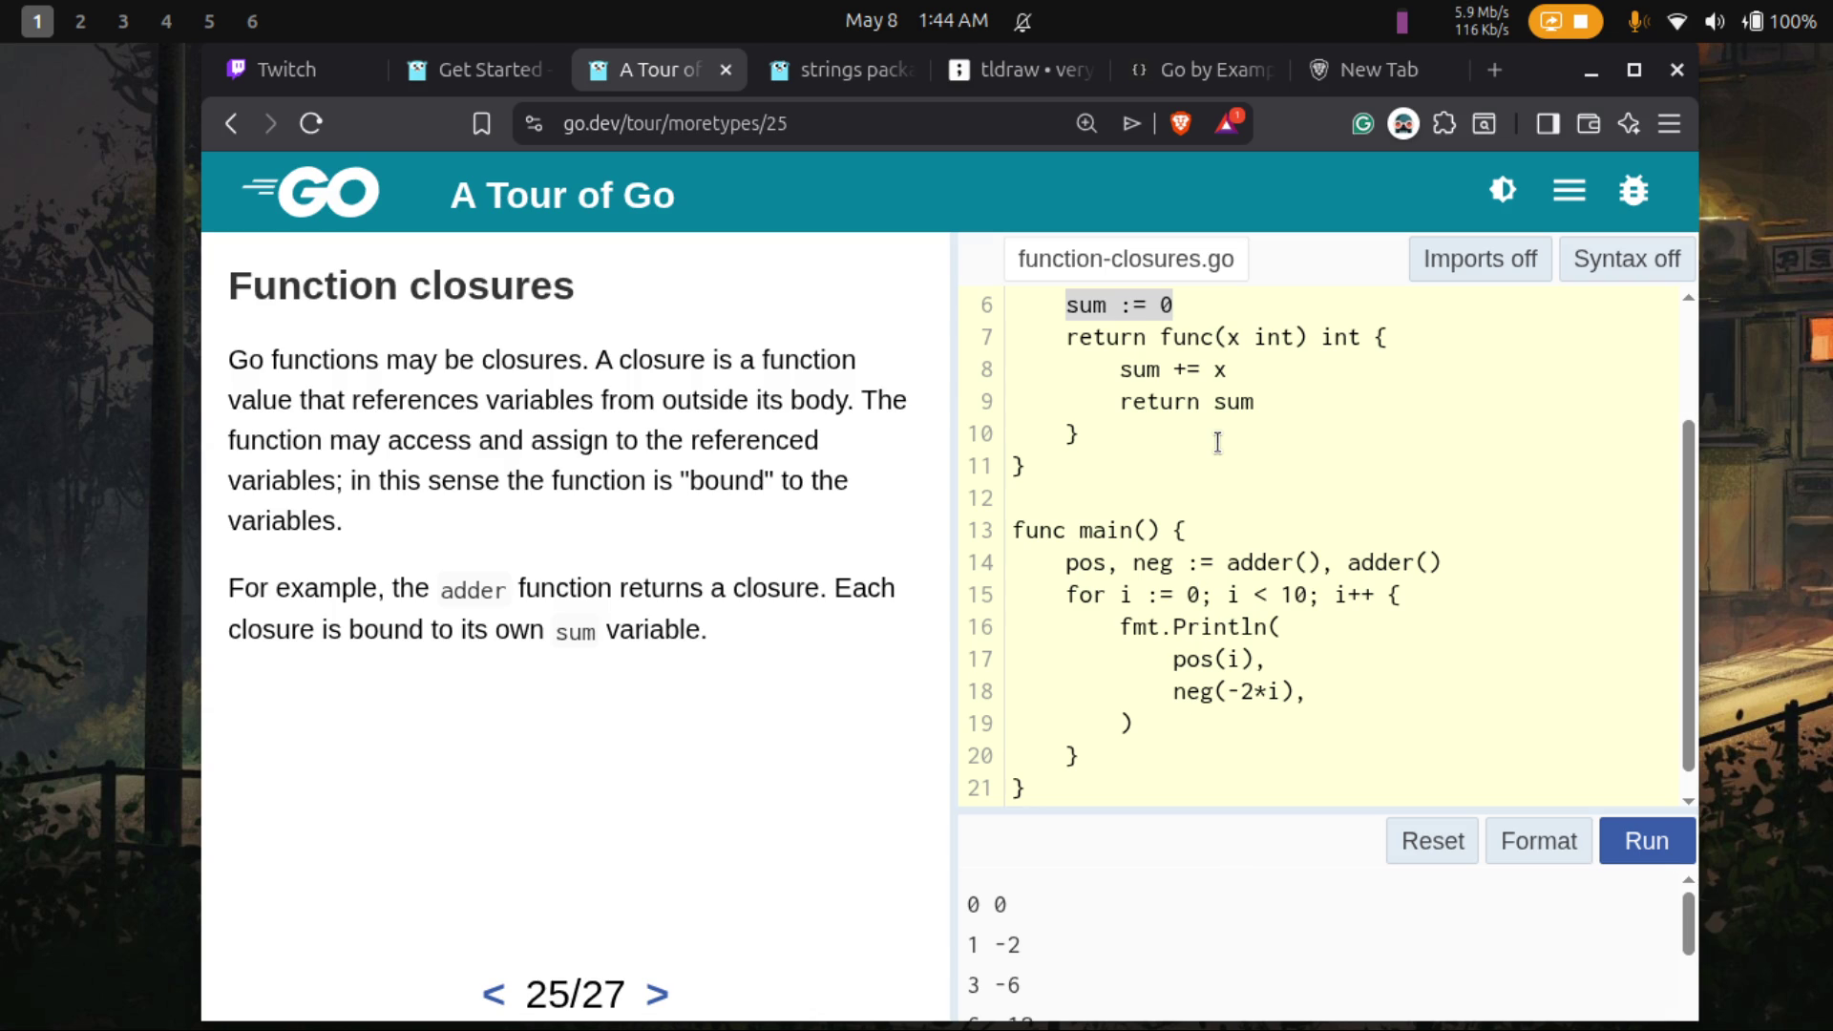
pyautogui.scroll(2, 1217, 442)
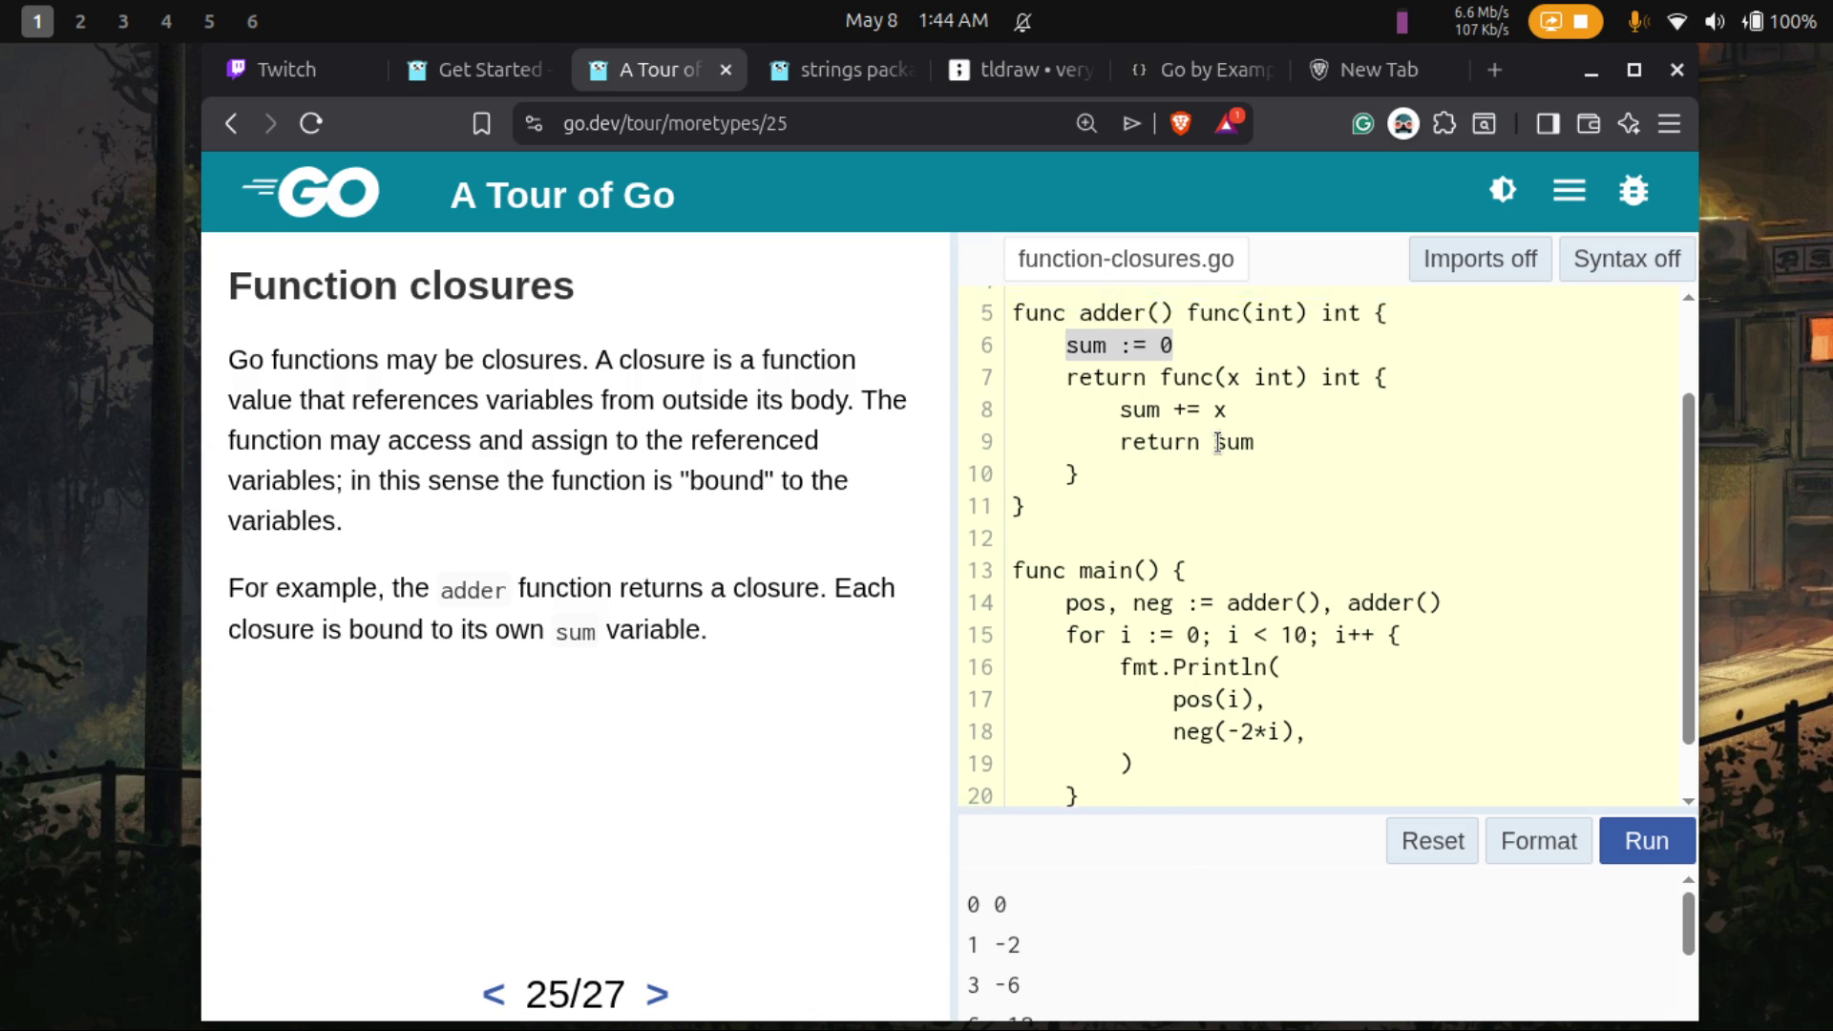
pyautogui.scroll(-1, 1217, 442)
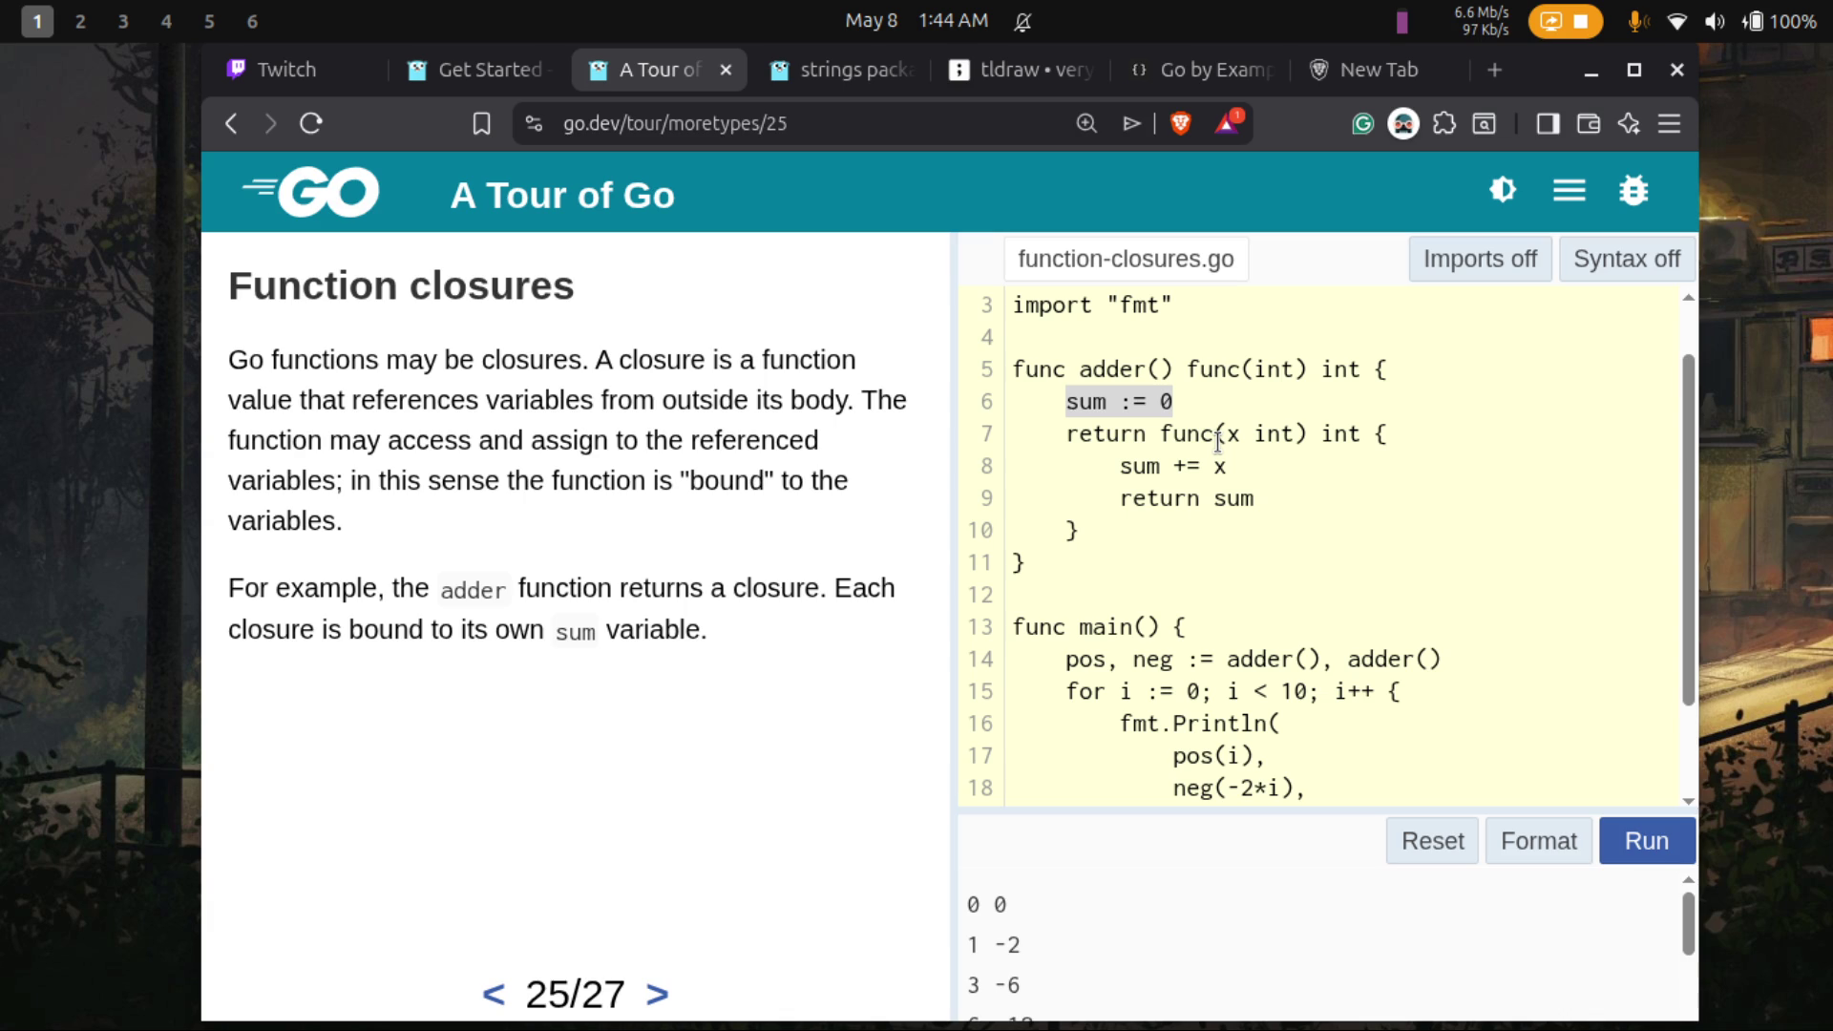
pyautogui.scroll(-3, 1342, 436)
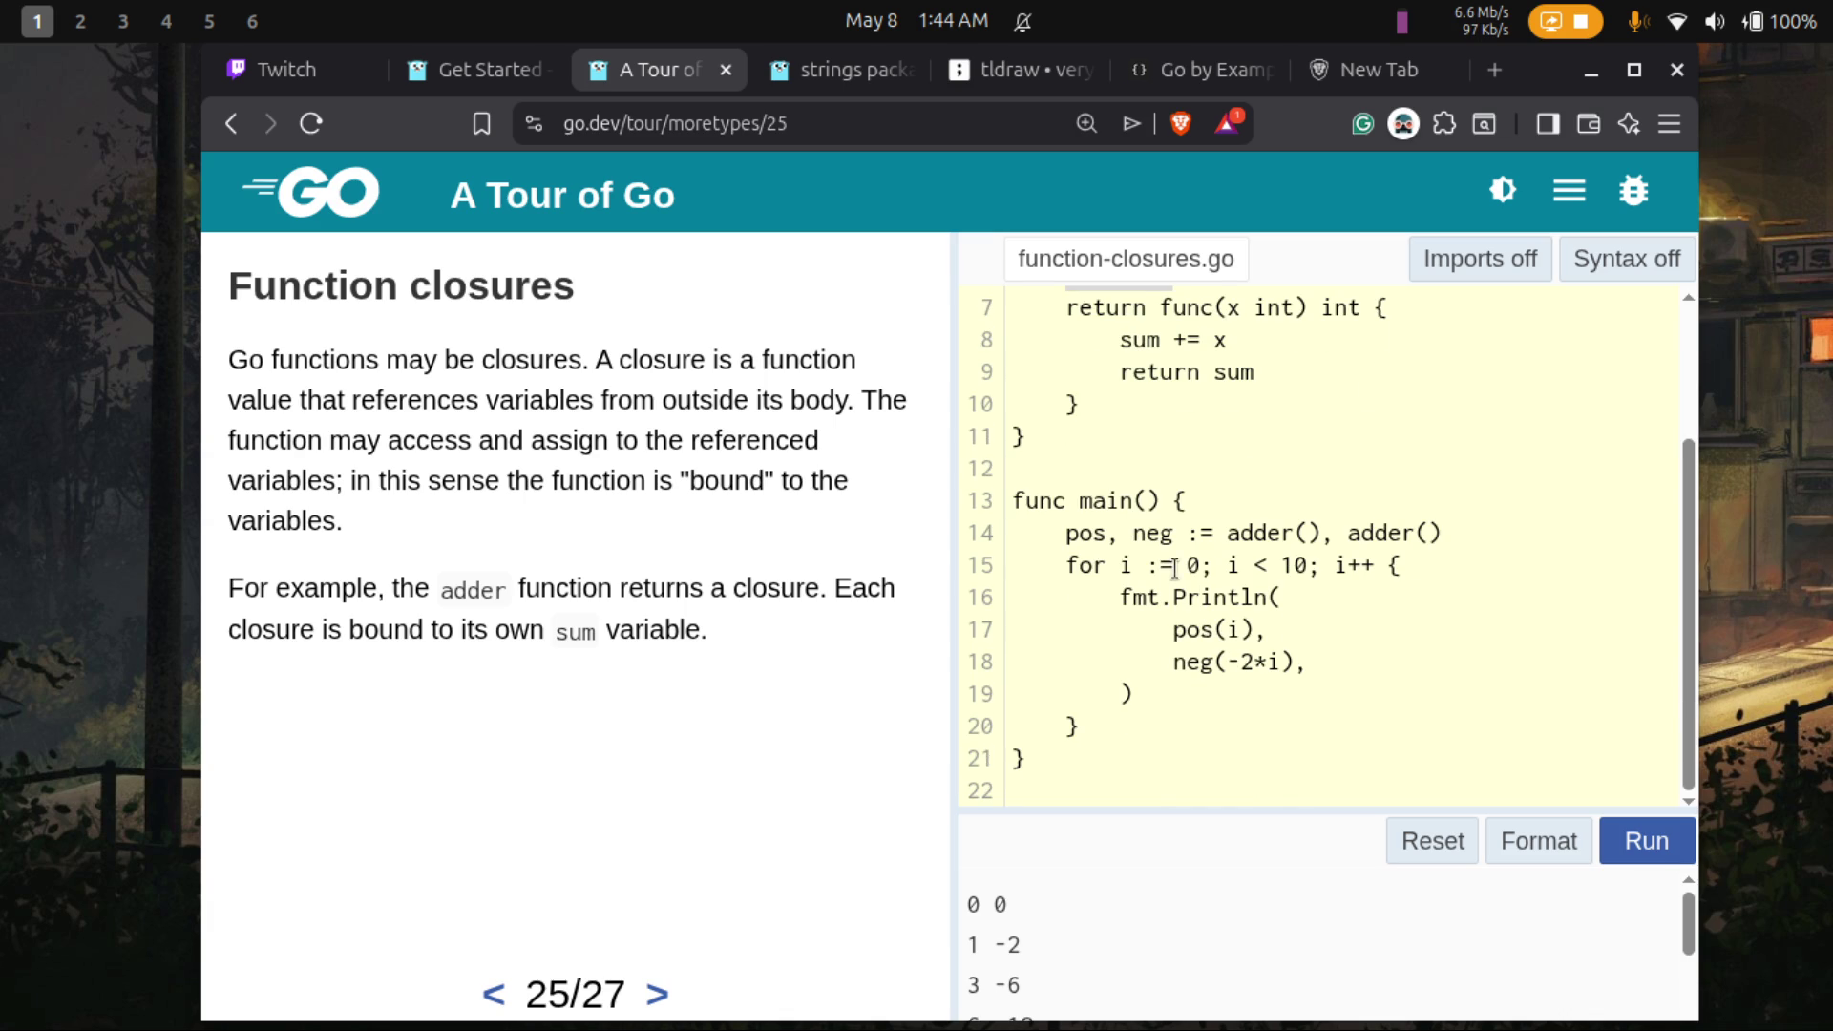
pyautogui.moveTo(1089, 726)
pyautogui.mouseDown()
pyautogui.moveTo(1027, 566)
pyautogui.moveTo(1008, 564)
pyautogui.mouseUp()
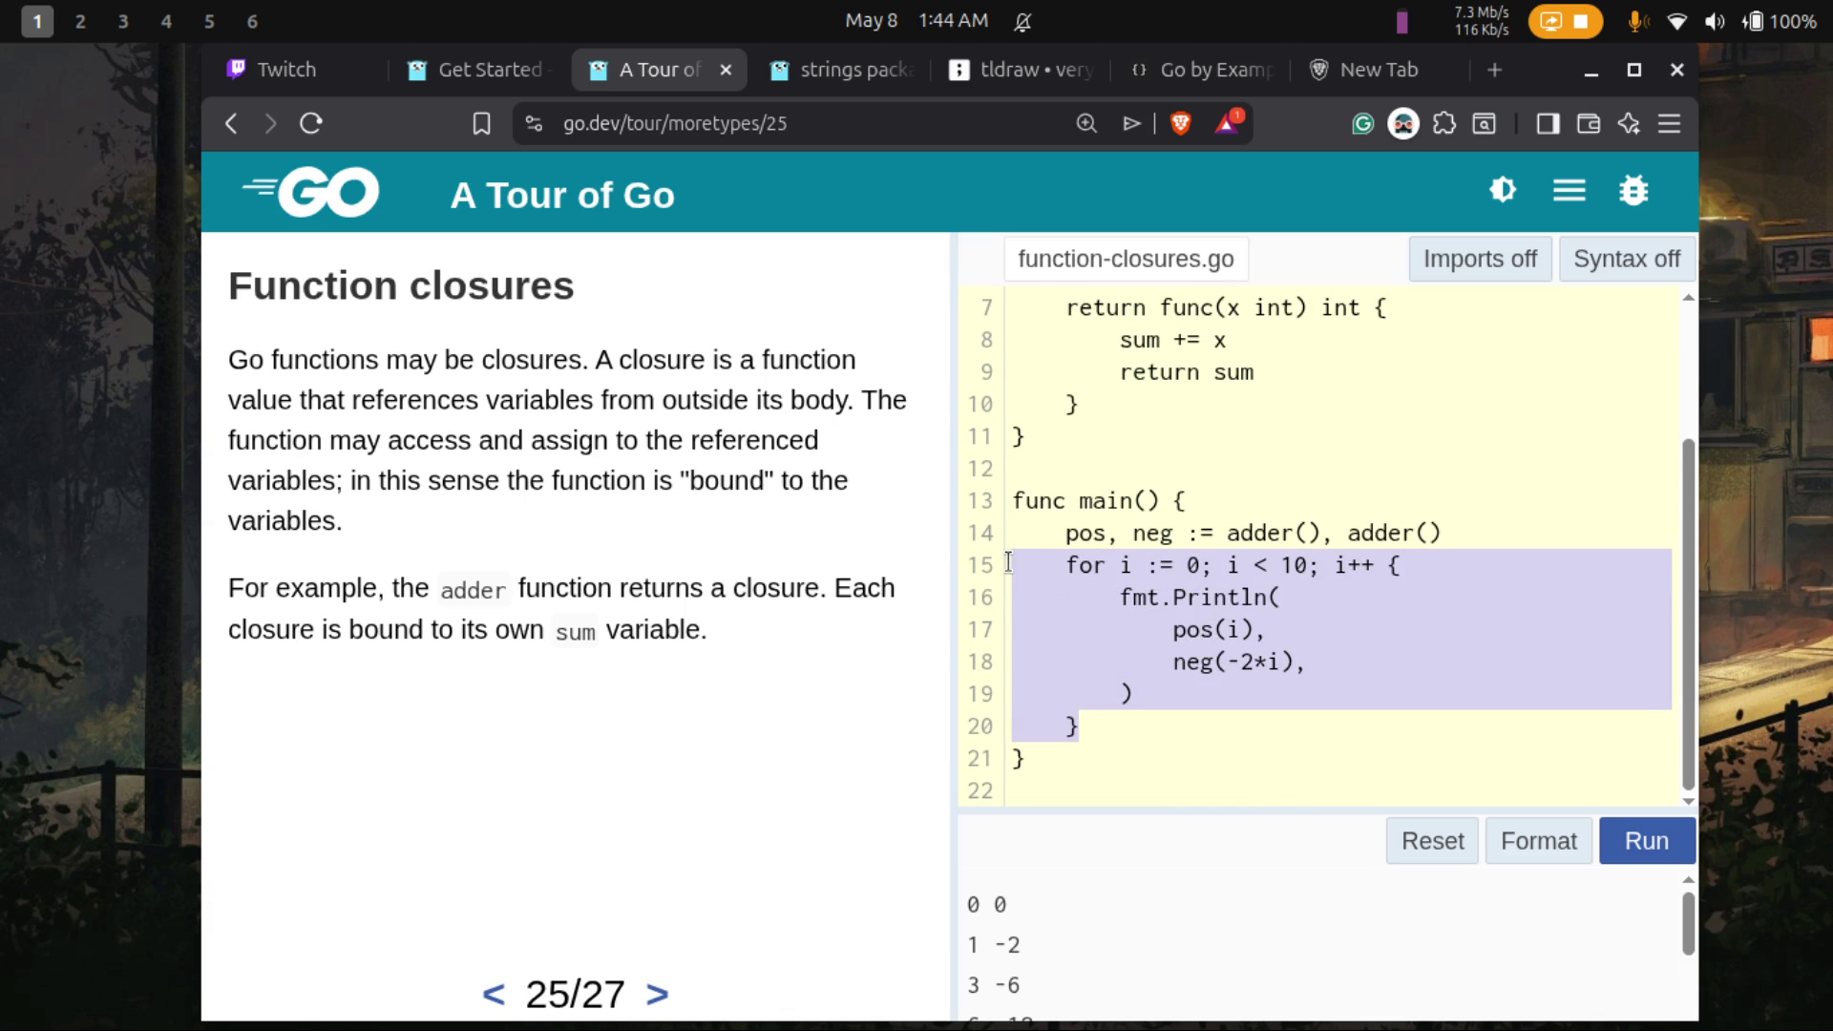
# - Comment out the for-loop in main by wrapping it in /* and */
pyautogui.click(1076, 557)
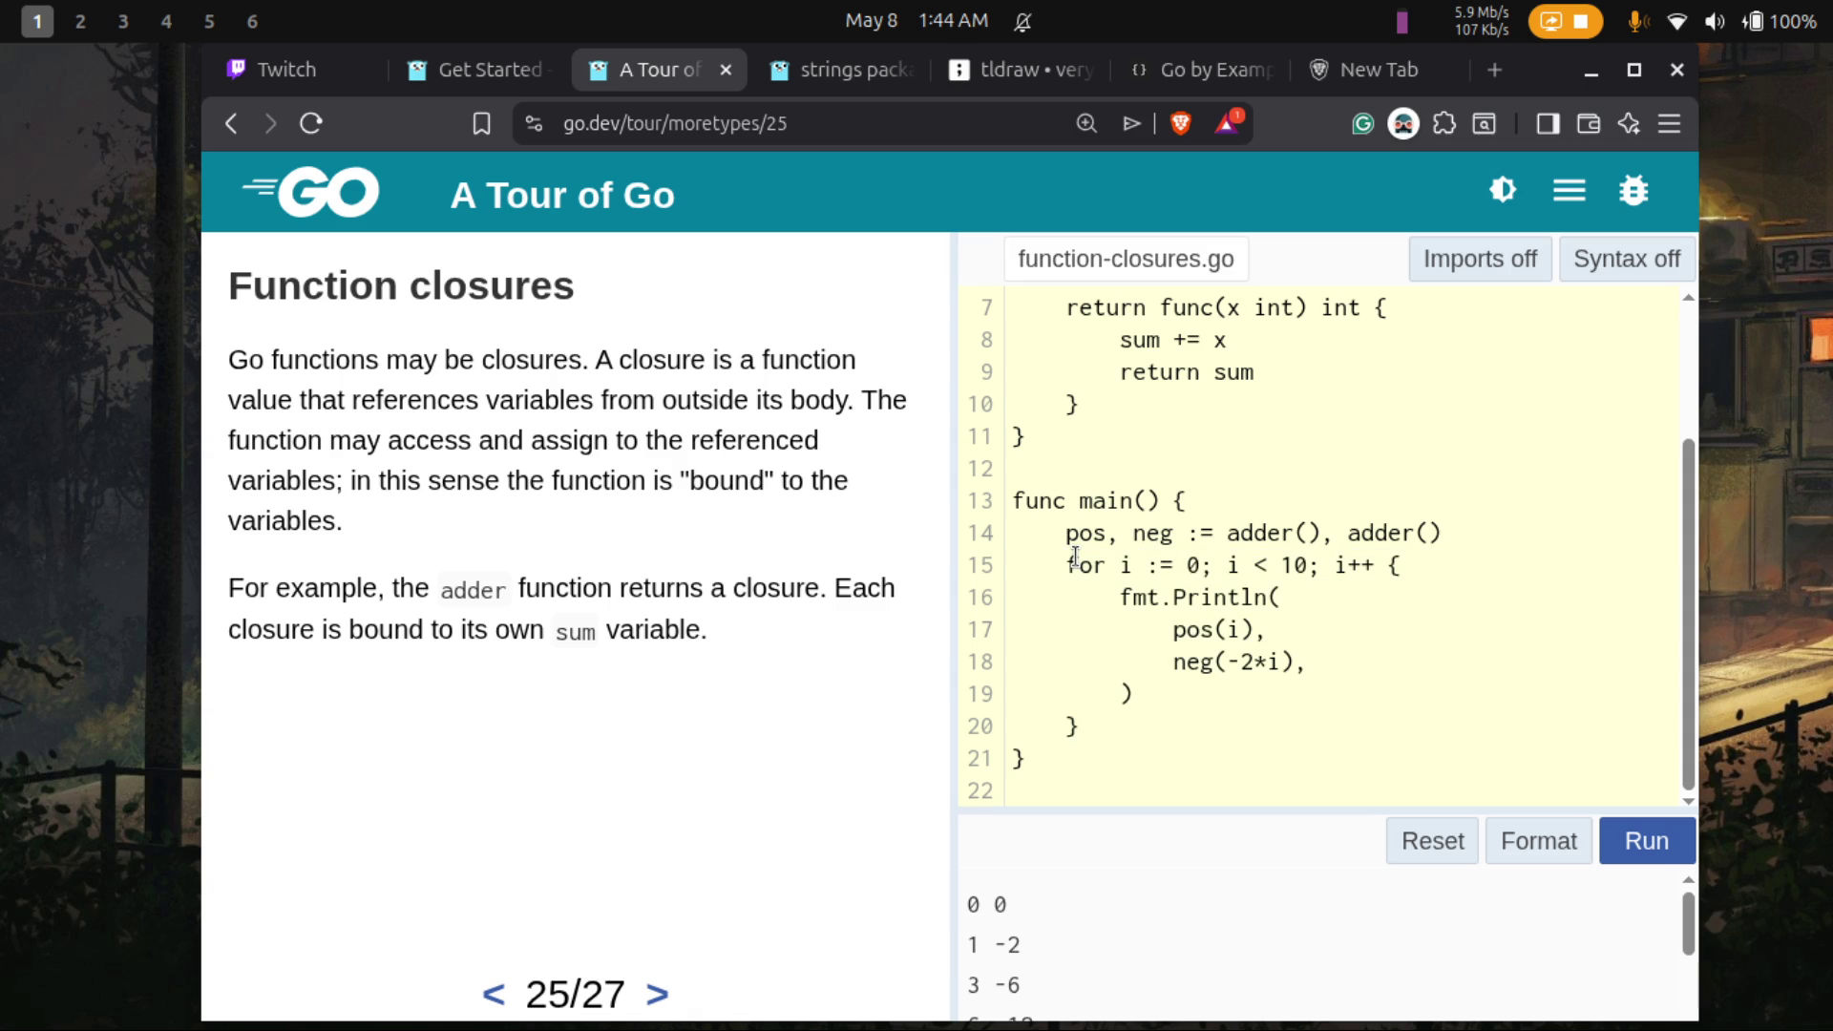
pyautogui.press('Return')
pyautogui.press('Up')
pyautogui.write('/*')
pyautogui.press('Down')
pyautogui.press('Down')
pyautogui.press('Down')
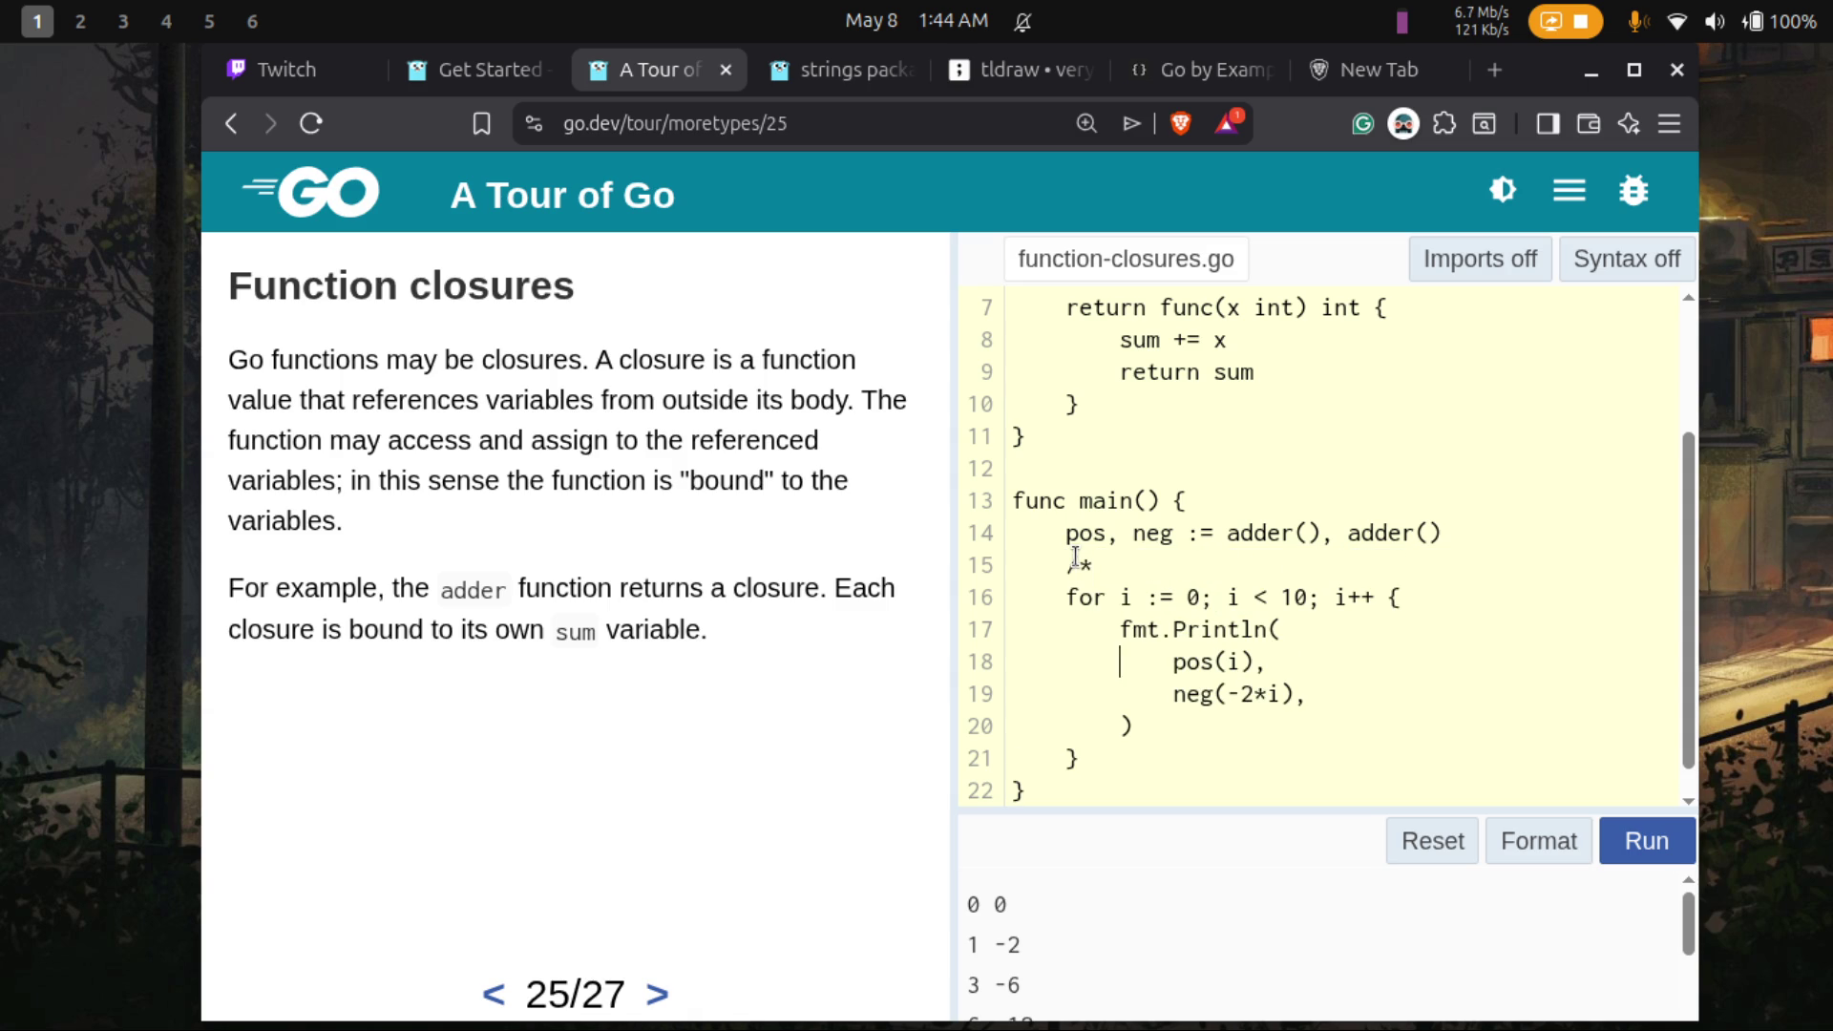
pyautogui.press('Return')
pyautogui.write('*/')
# - Add fmt.Println(pos, neg) below the adder() line and run, printing two function addresses
pyautogui.click(1502, 540)
pyautogui.press('Return')
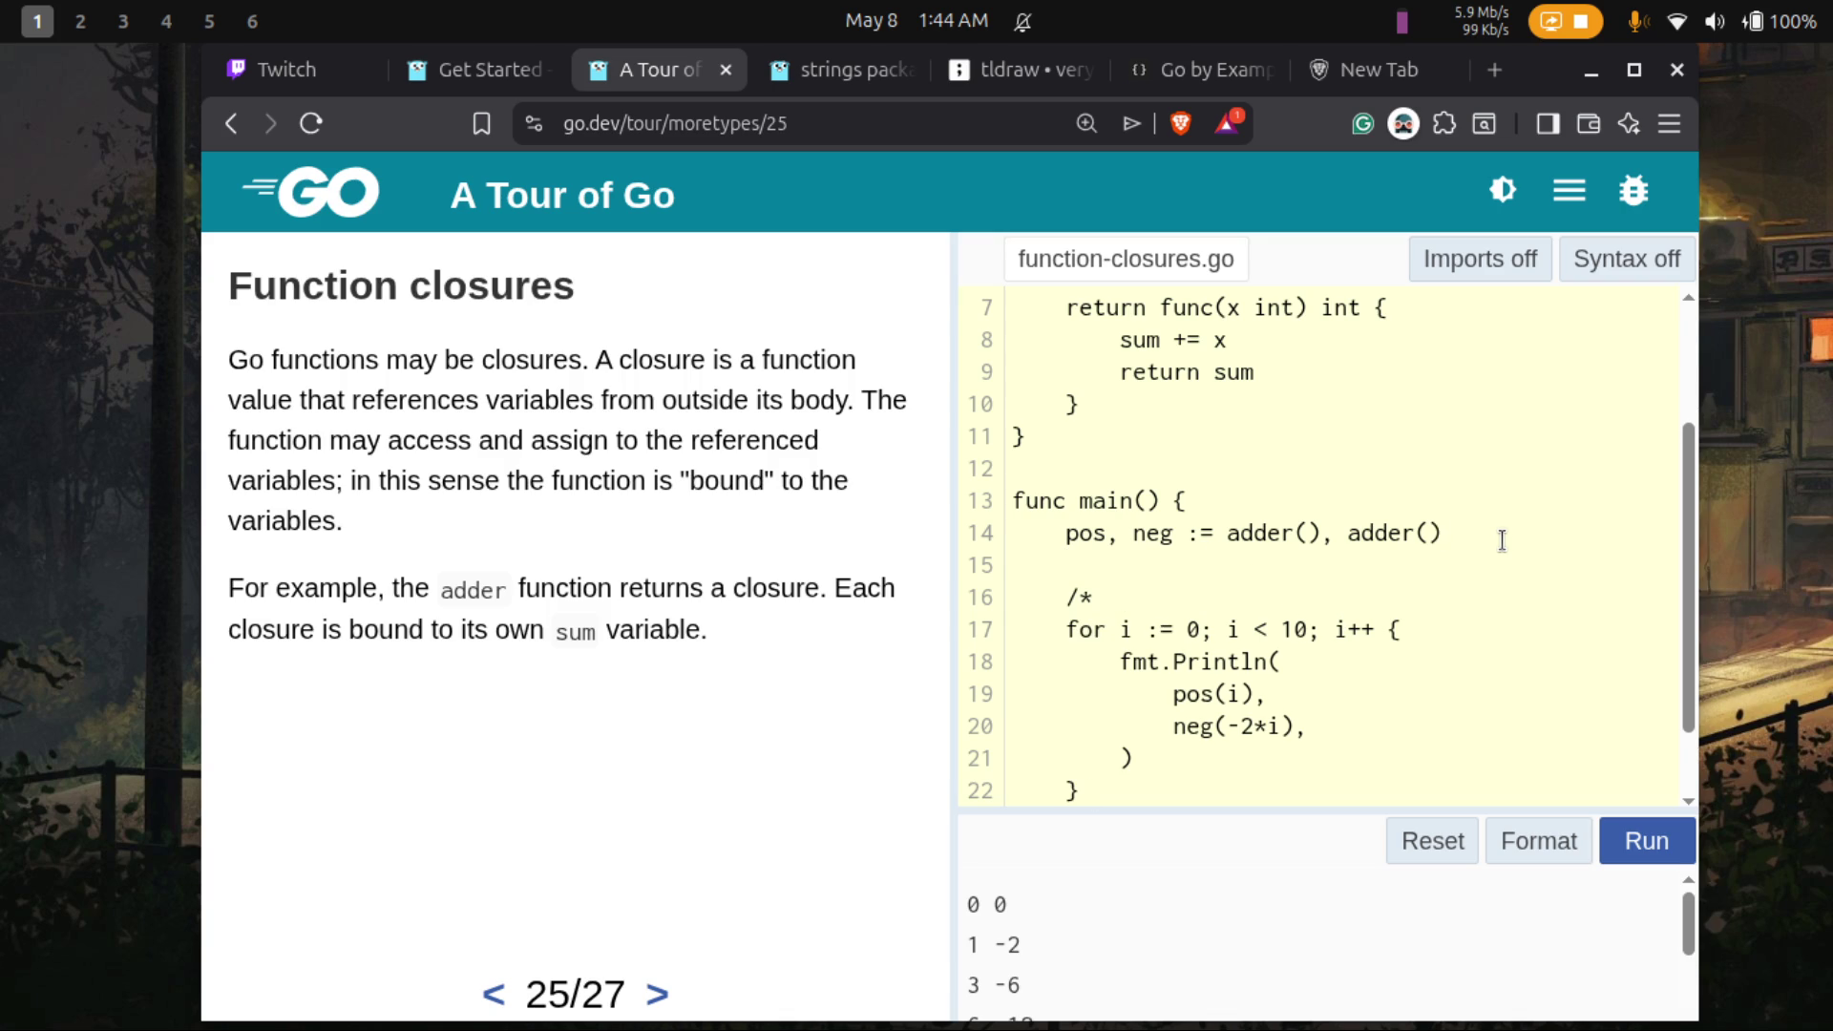
pyautogui.write('fmt.P')
pyautogui.write('rintln')
pyautogui.write('(post')
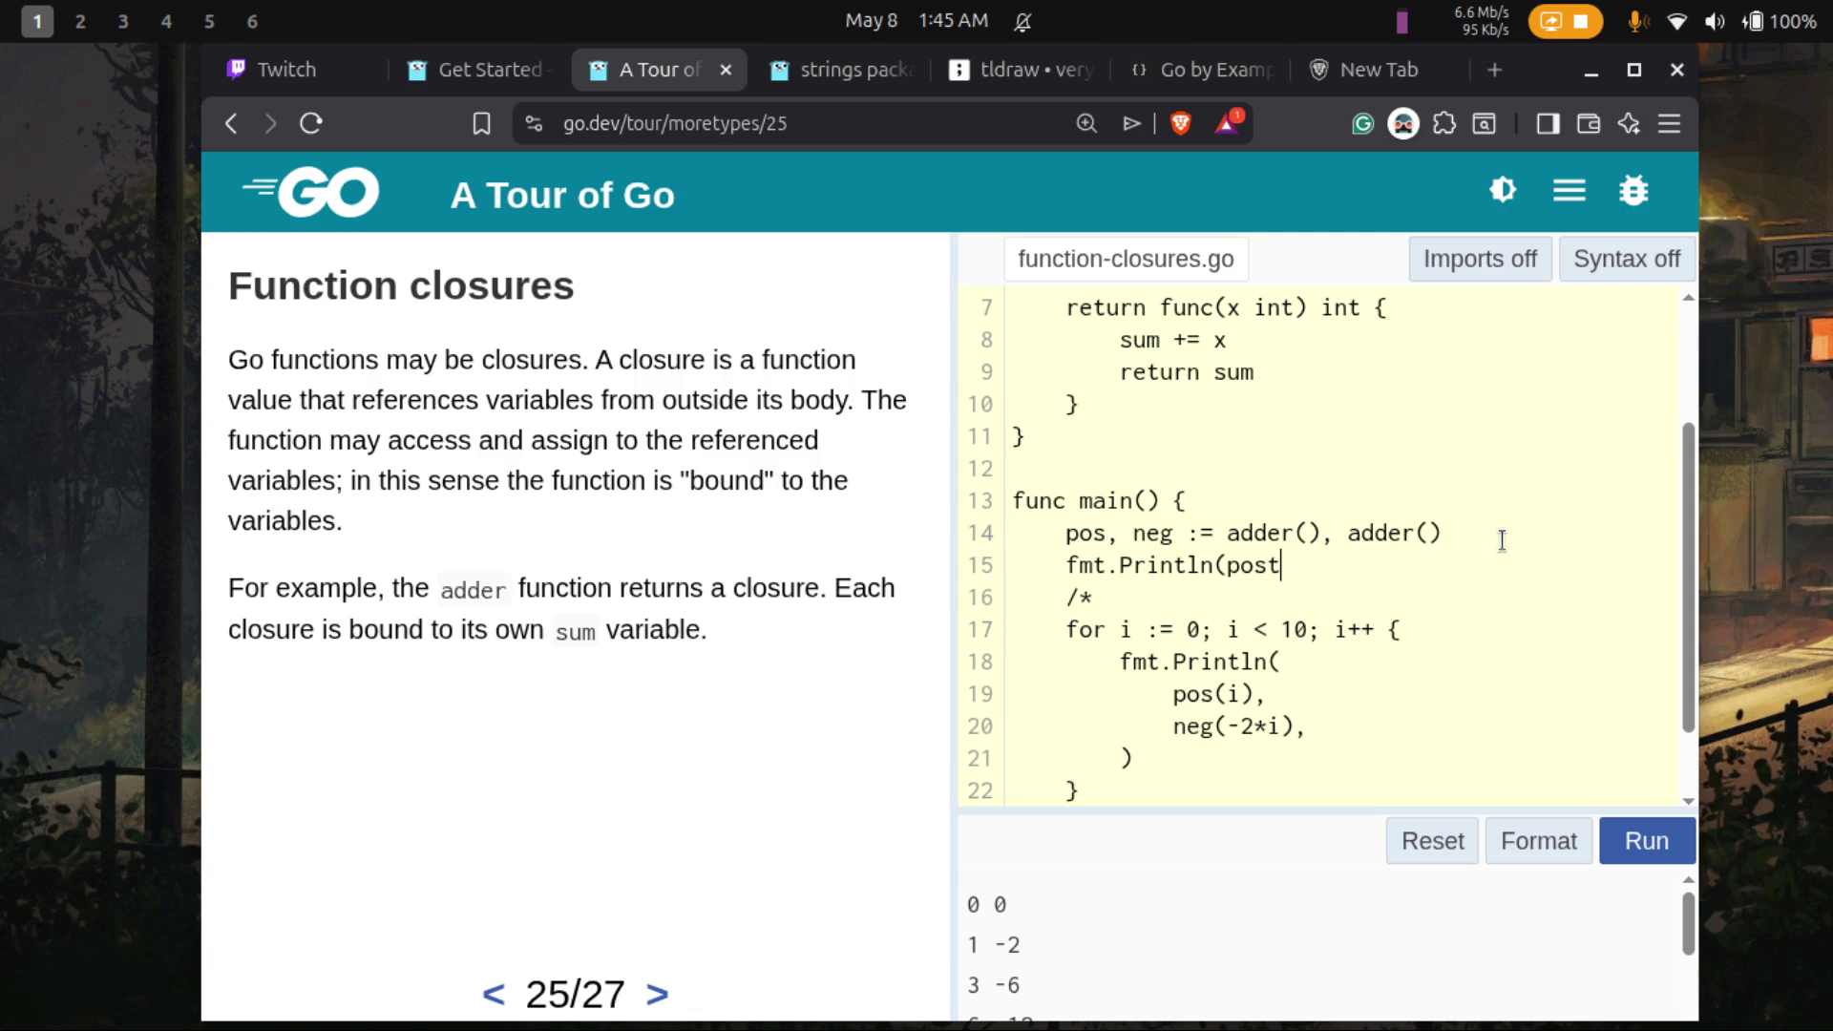
pyautogui.press('BackSpace')
pyautogui.write(', neg')
pyautogui.write(')')
pyautogui.click(1662, 849)
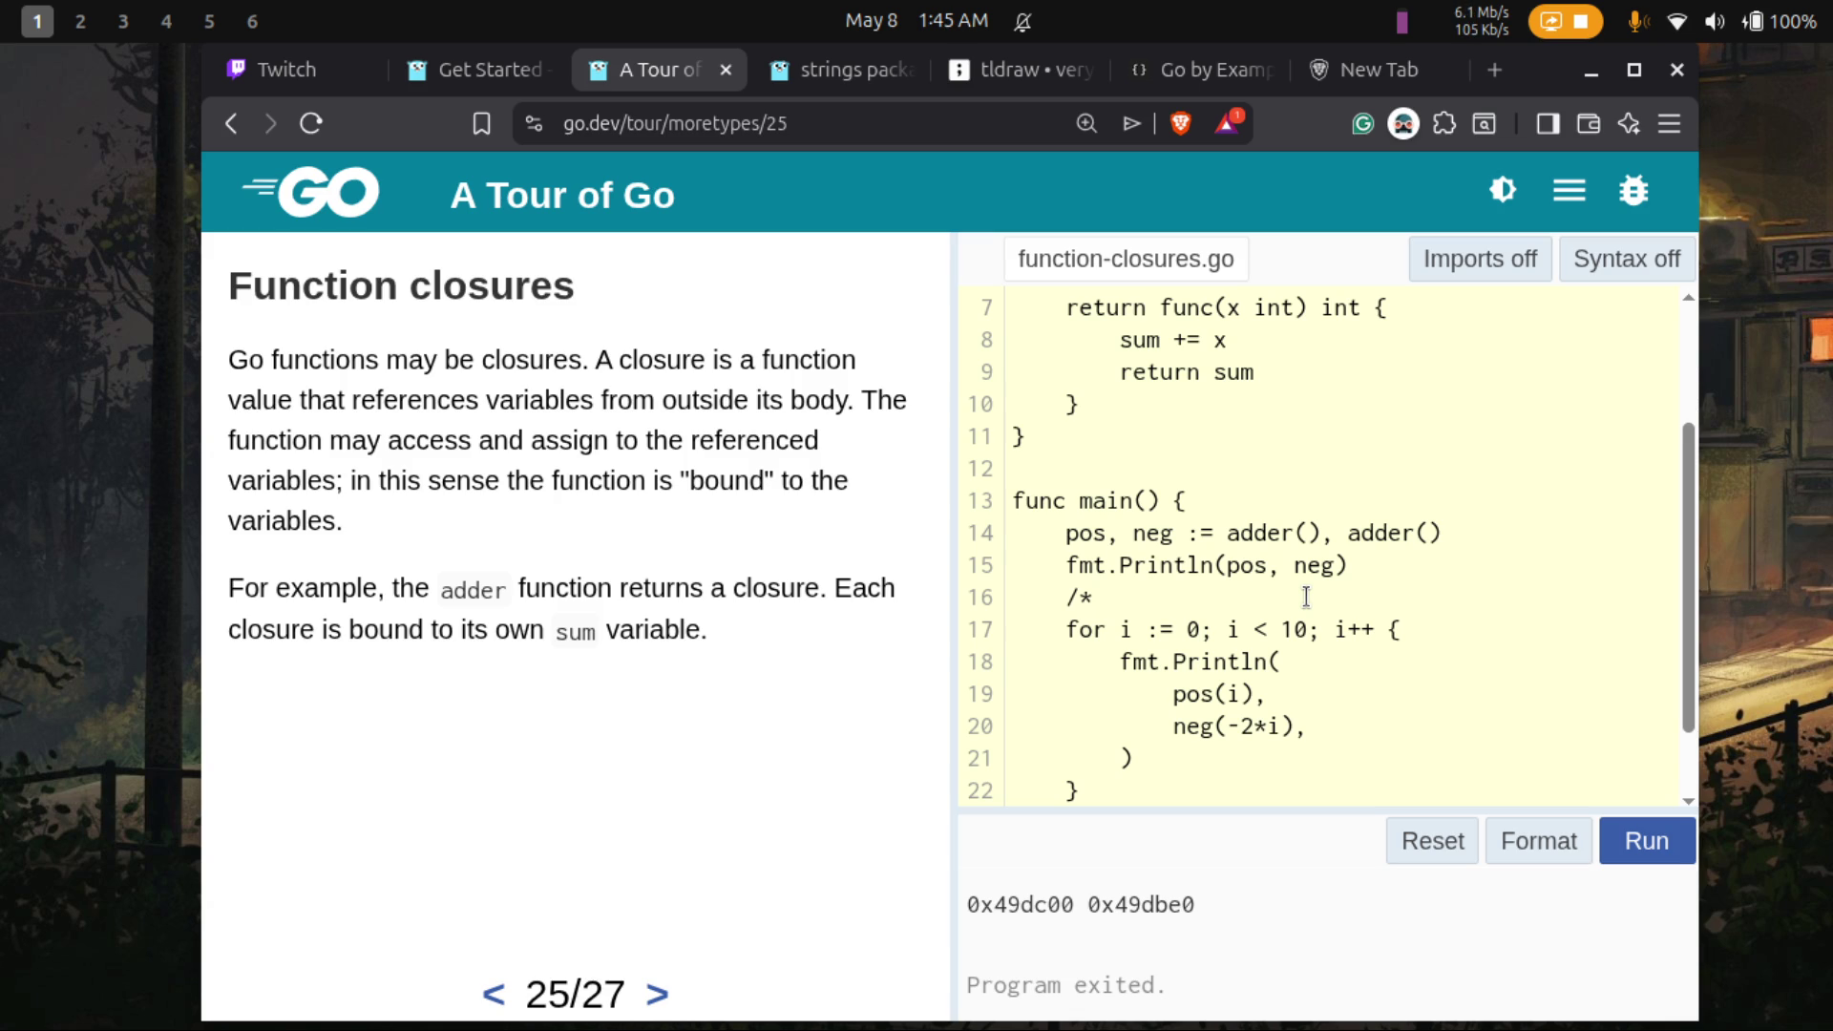
# - Change the print line to fmt.Println(pos(1), neg(1)) and run it, getting 1 1
pyautogui.click(1266, 554)
pyautogui.write('()')
pyautogui.press('Right')
pyautogui.press('Right')
pyautogui.press('Right')
pyautogui.write('()')
pyautogui.scroll(2, 1327, 506)
pyautogui.scroll(-2, 1326, 506)
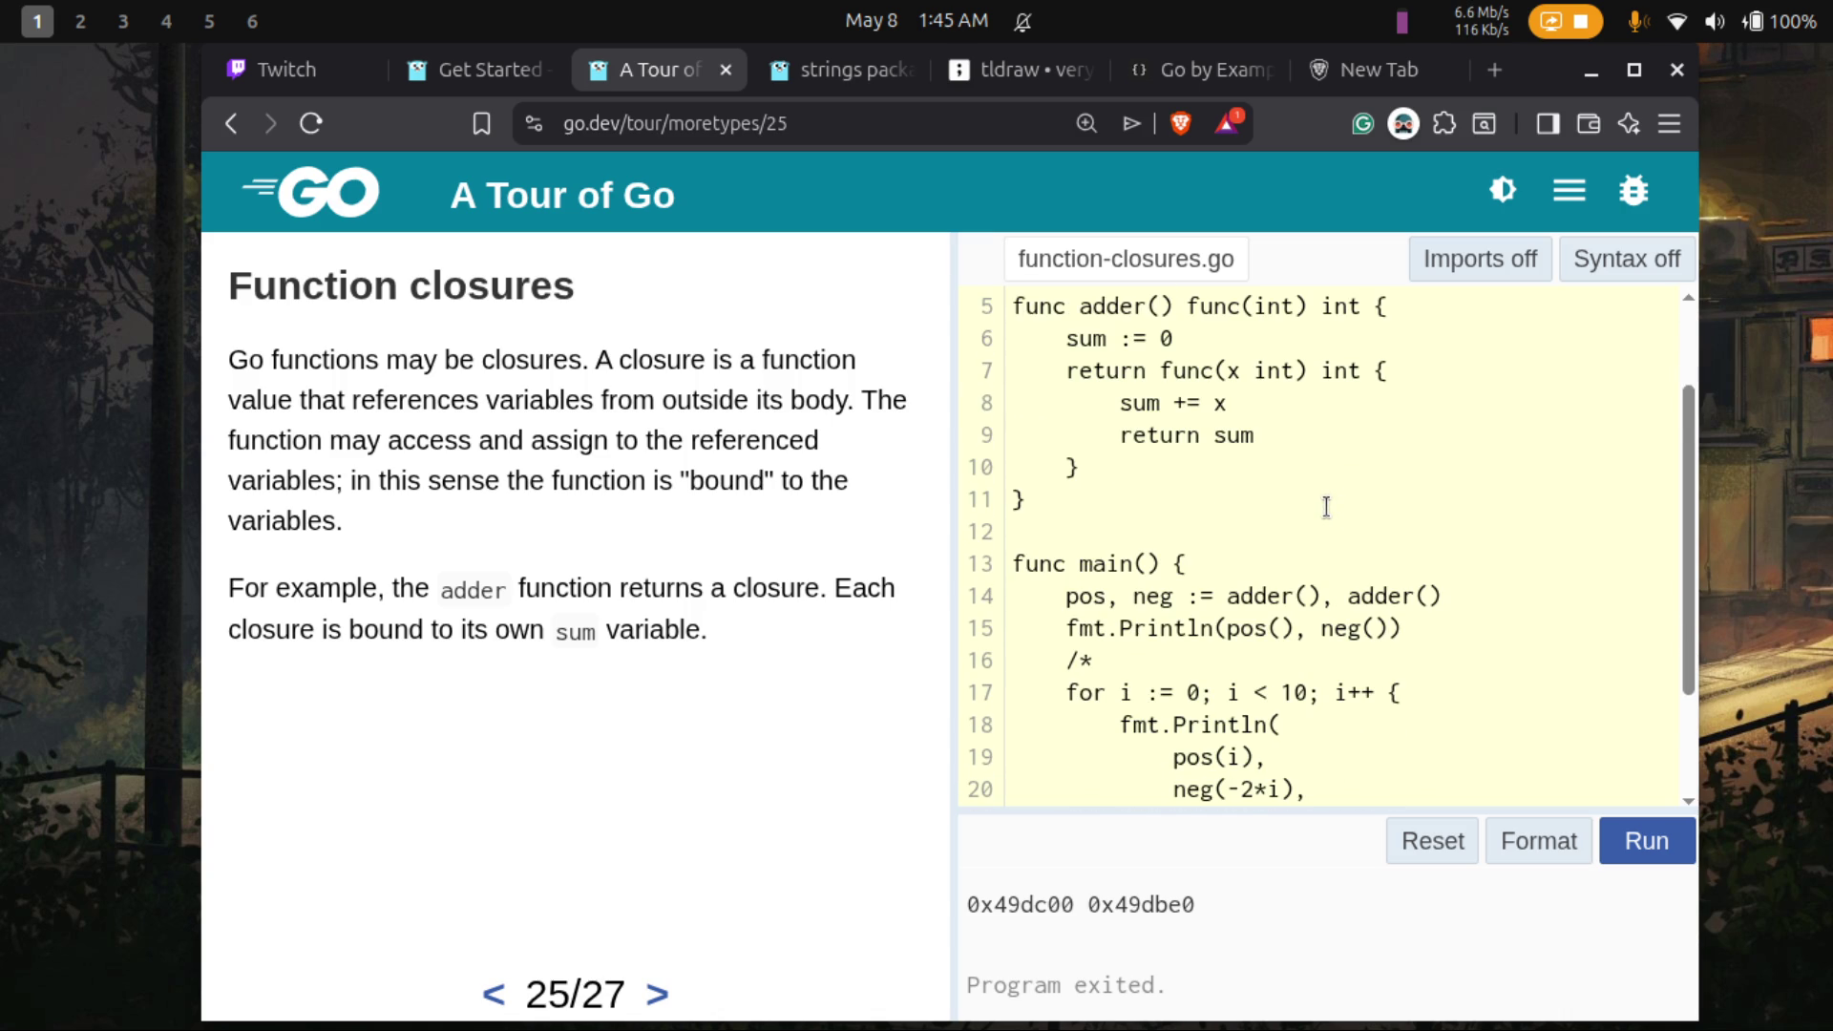
pyautogui.click(1282, 628)
pyautogui.write('1')
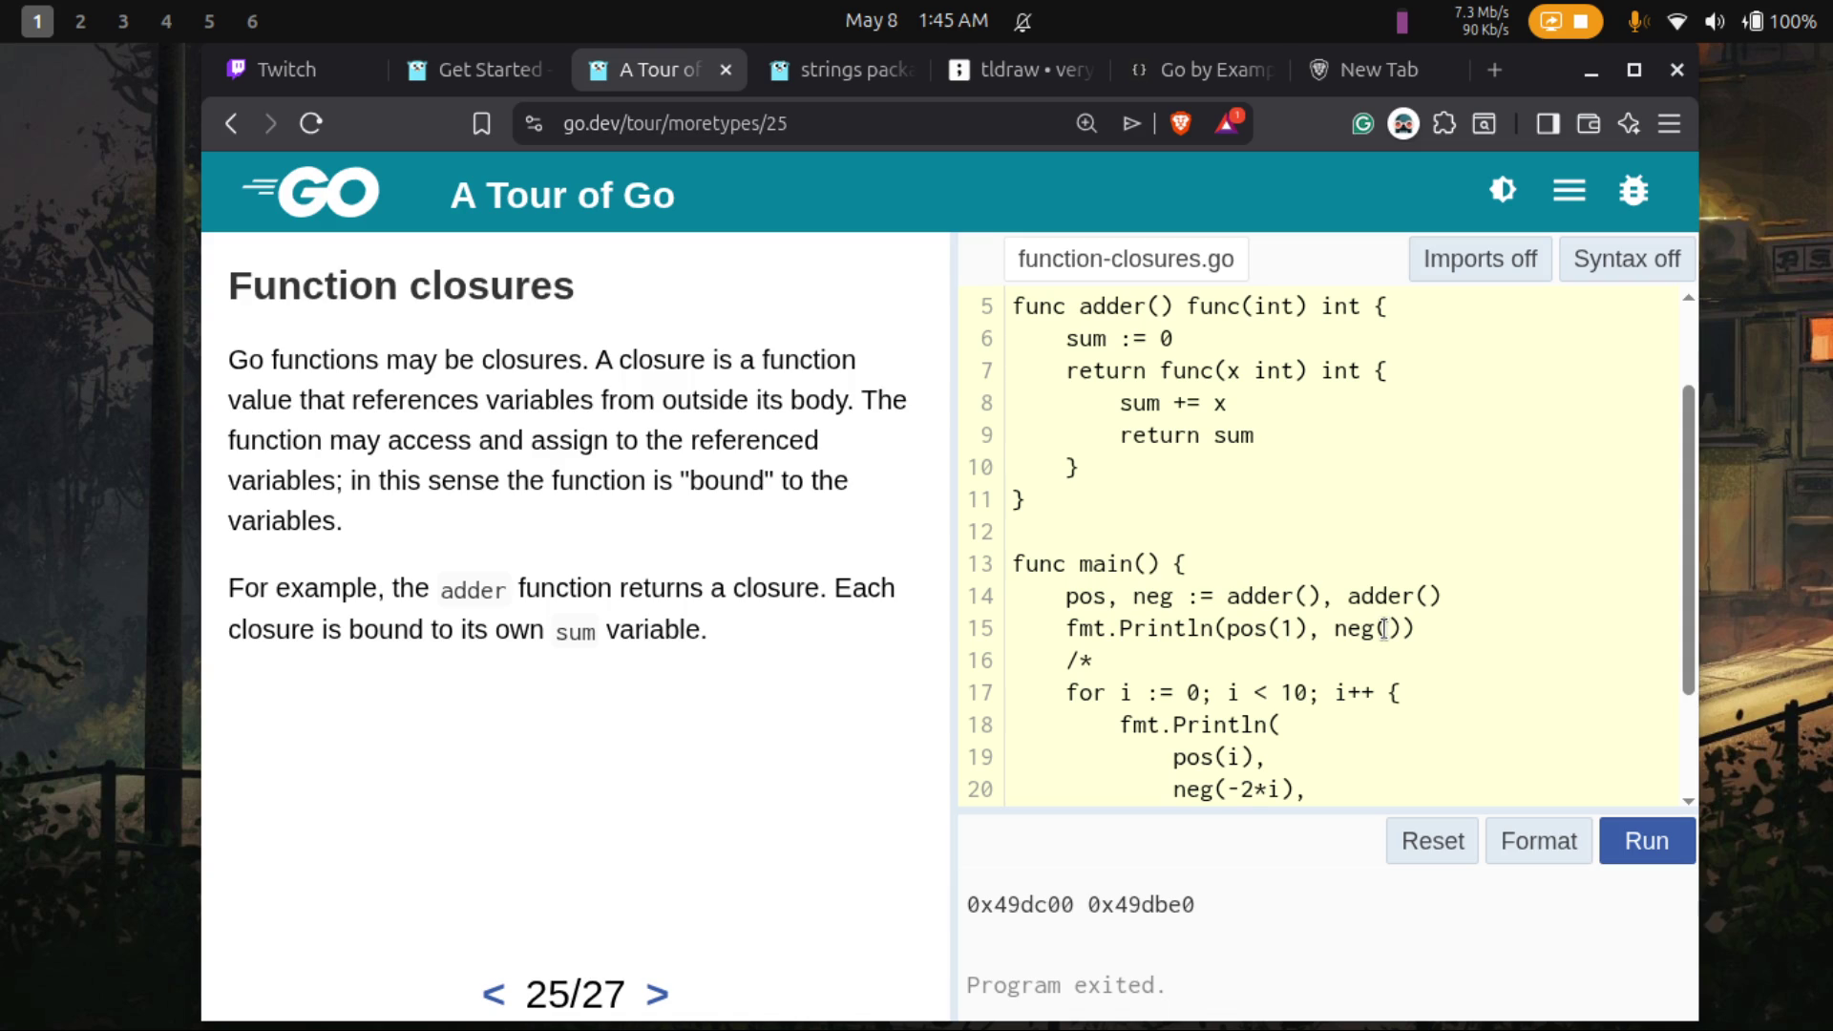
pyautogui.write('2')
pyautogui.press('BackSpace')
pyautogui.write('1')
pyautogui.click(1610, 844)
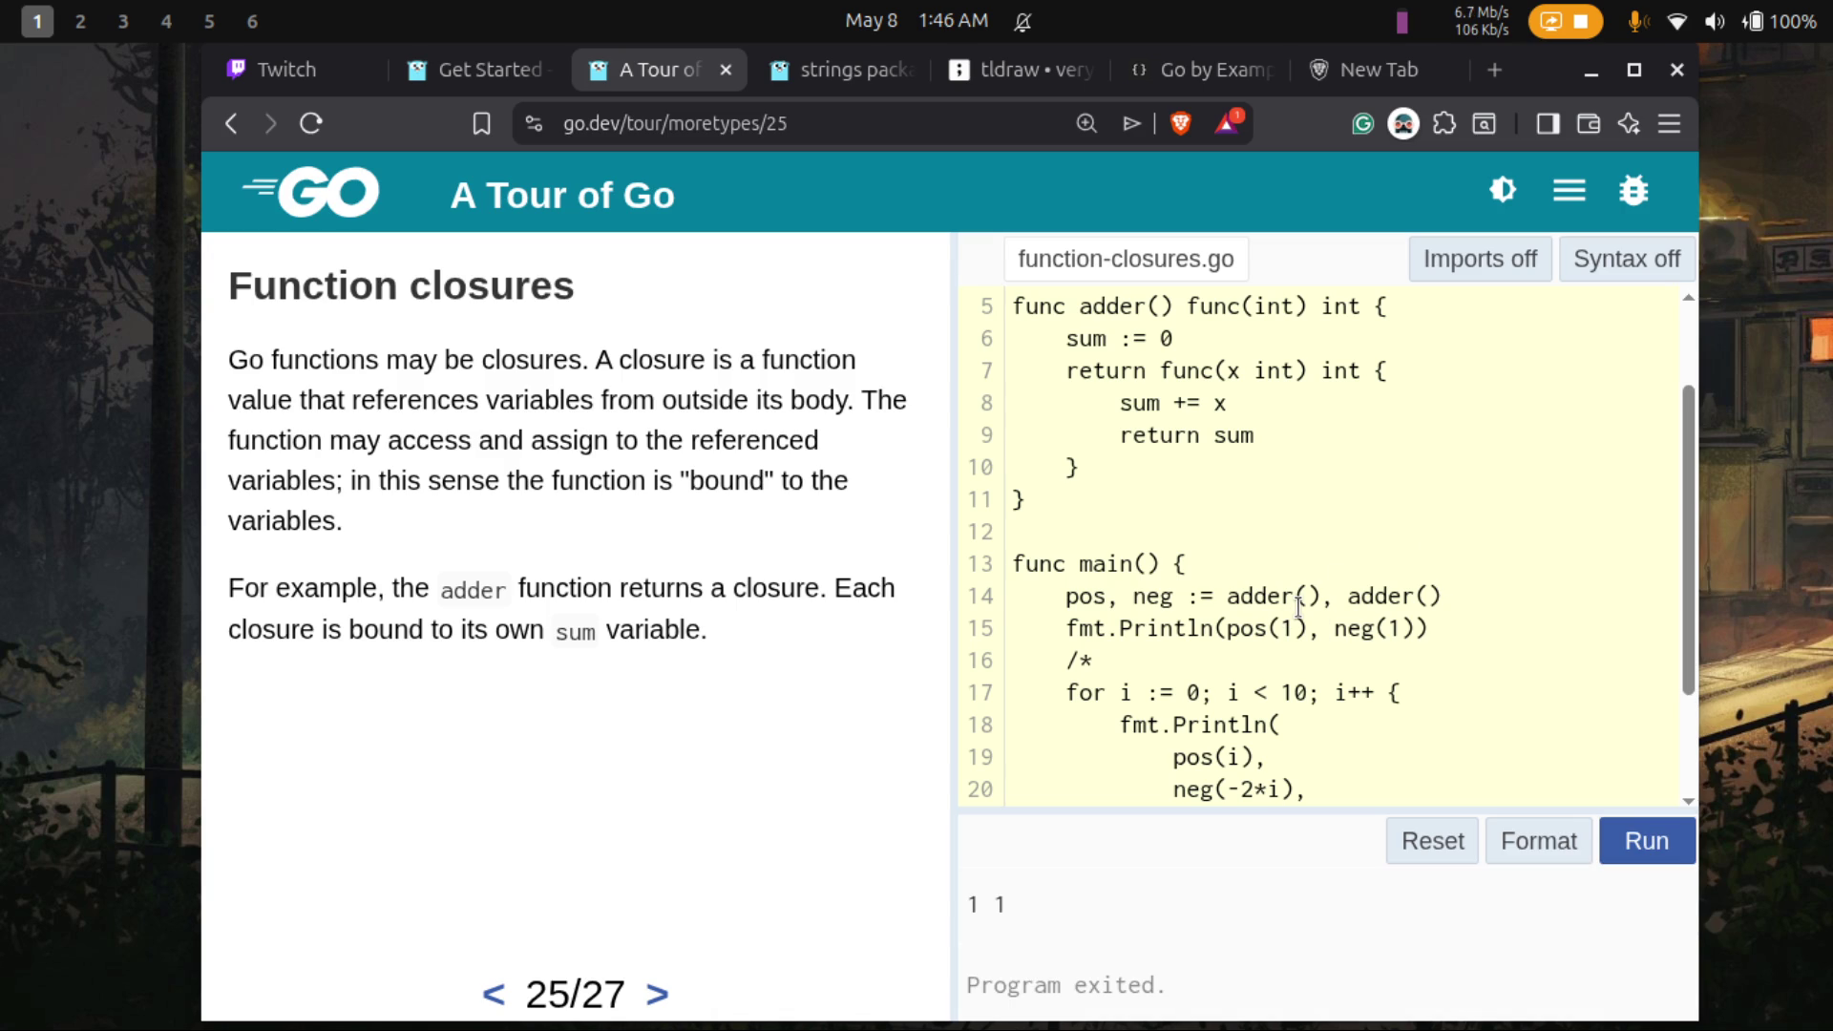
# - Change pos's argument to 2 and delete the 1 from neg's argument
pyautogui.scroll(2, 1310, 505)
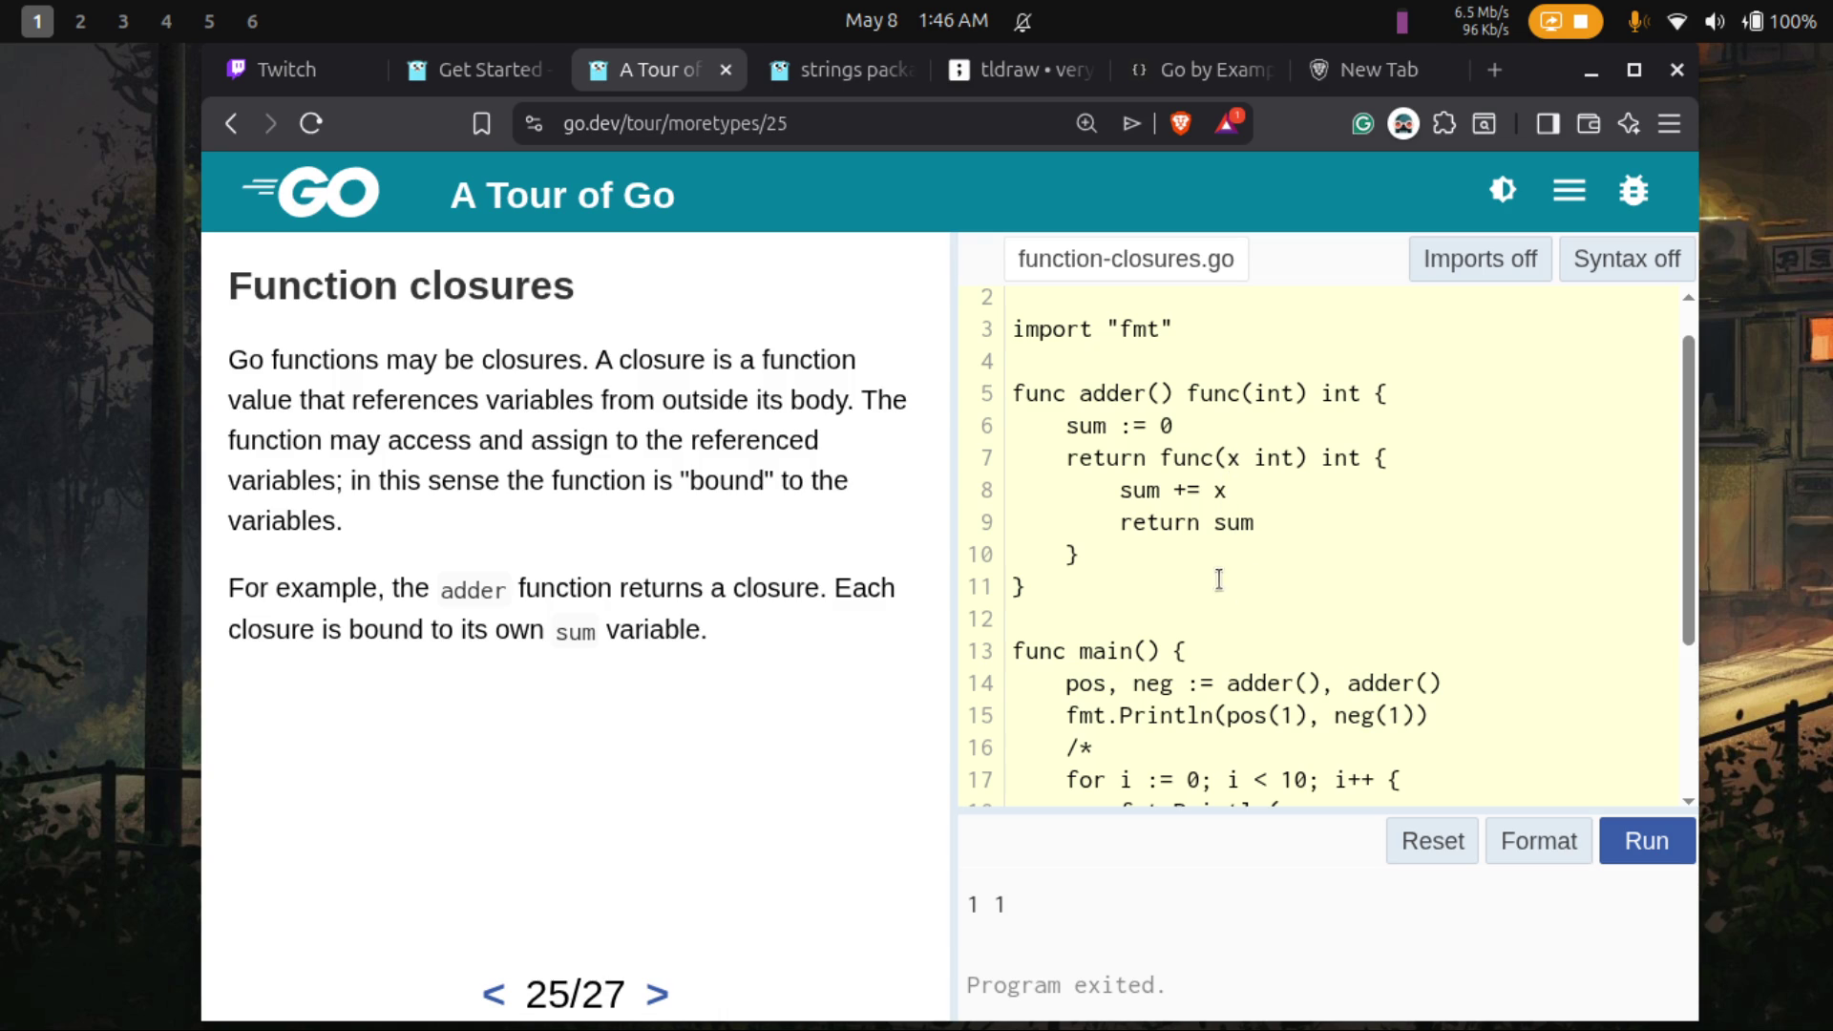
pyautogui.click(1297, 715)
pyautogui.press('BackSpace')
pyautogui.write('2')
pyautogui.click(1401, 715)
pyautogui.press('BackSpace')
# - Set neg's argument to 2, run to get 2 2, and highlight the closure body and sum := 0
pyautogui.write('2')
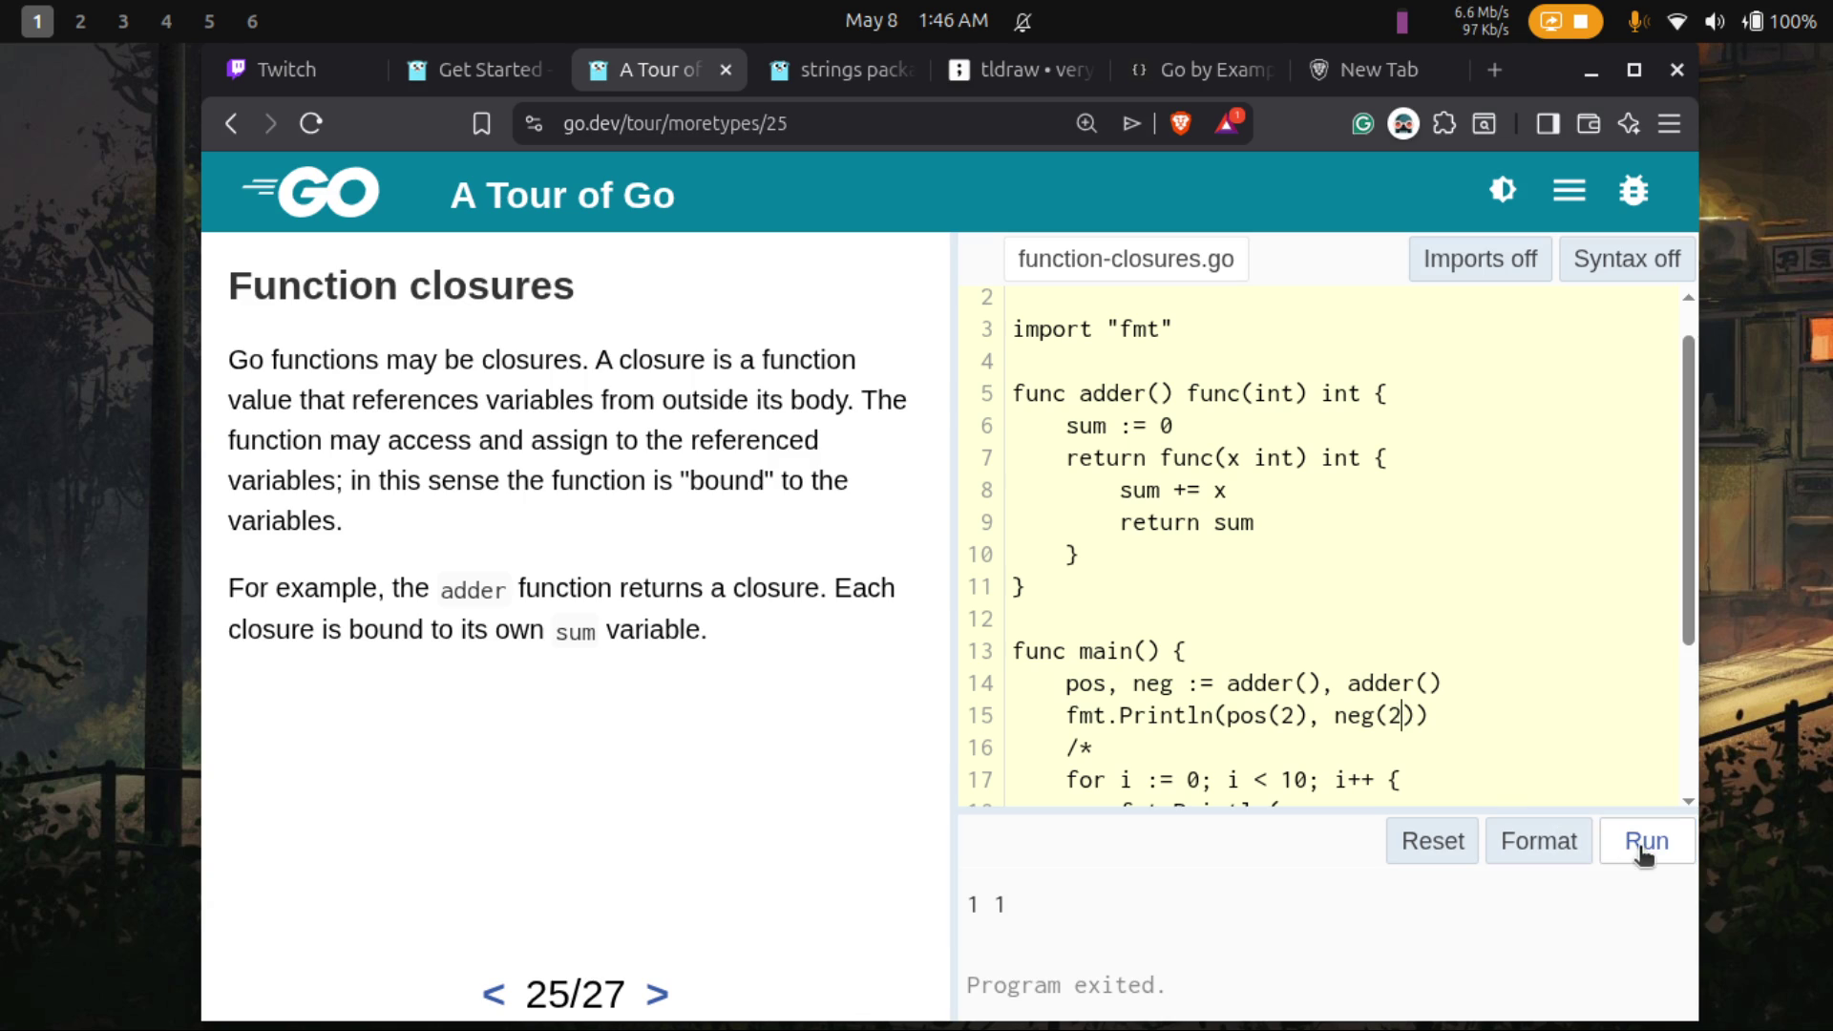
pyautogui.click(1643, 840)
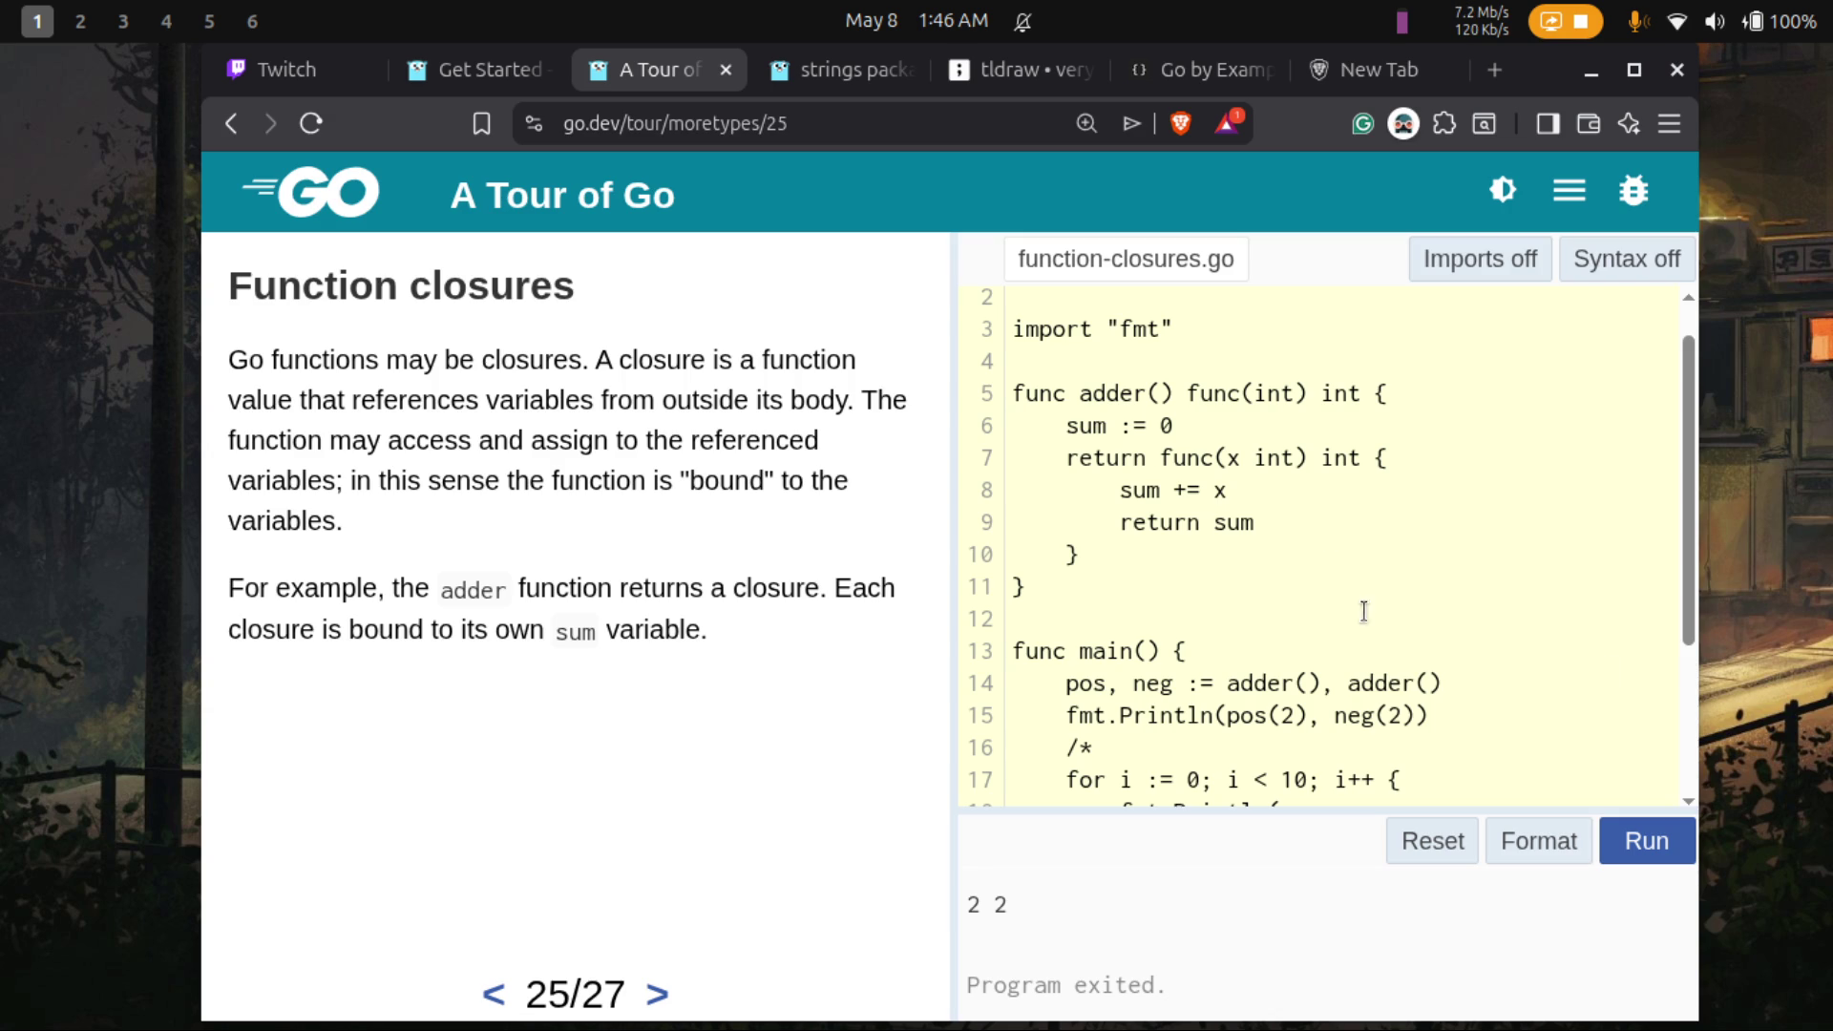
pyautogui.moveTo(1079, 557)
pyautogui.mouseDown()
pyautogui.moveTo(1184, 470)
pyautogui.moveTo(1169, 462)
pyautogui.mouseUp()
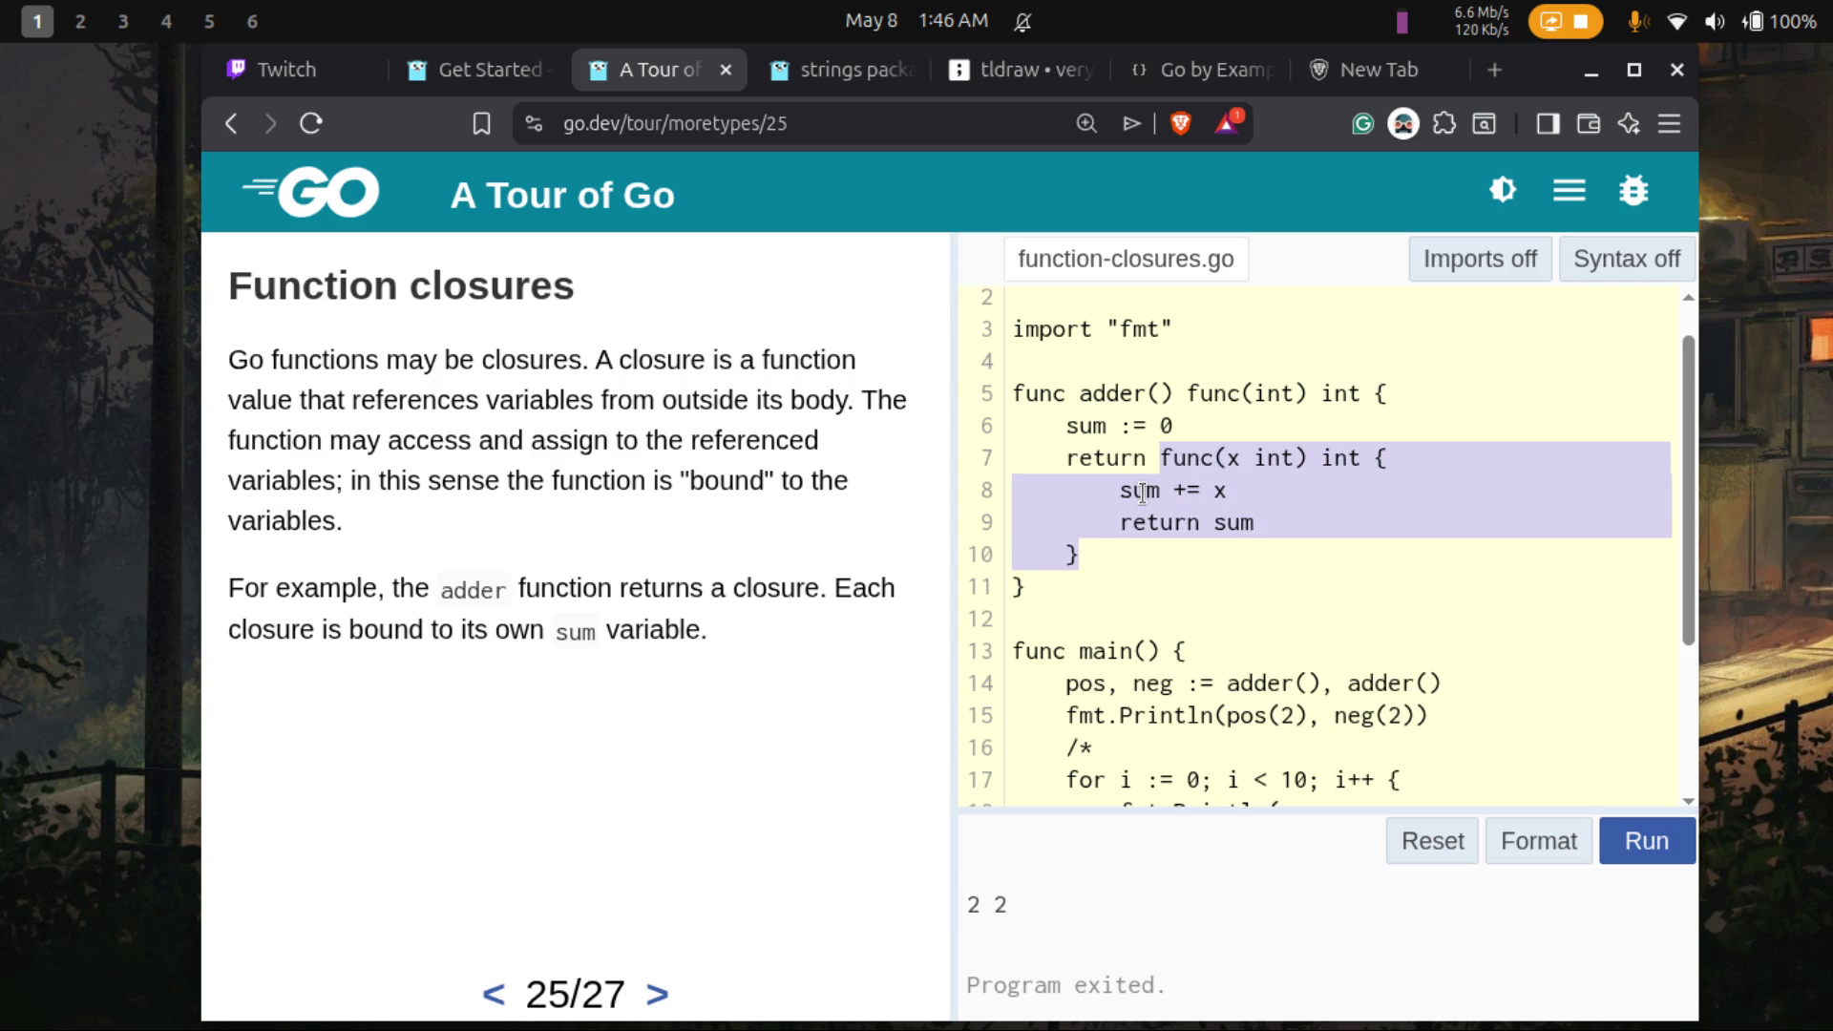
pyautogui.click(1142, 493)
pyautogui.doubleClick(1143, 492)
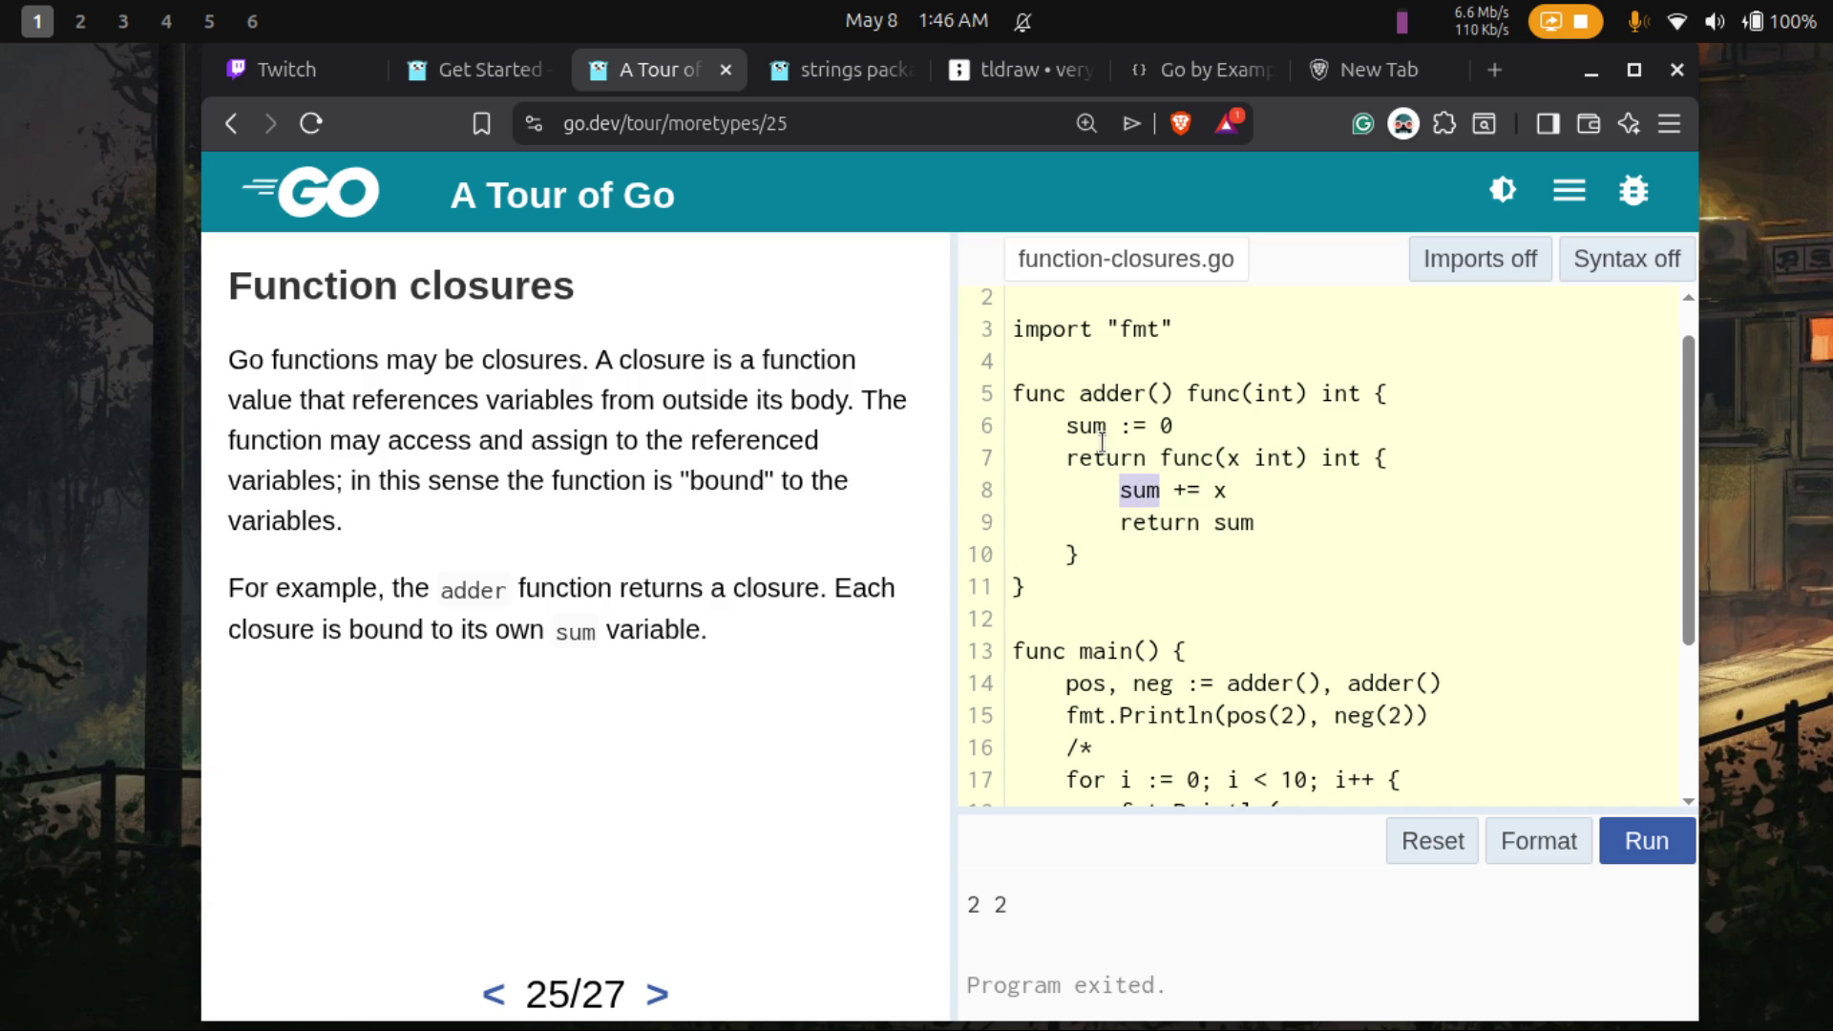
pyautogui.click(1174, 426)
pyautogui.hotkey('shift', 'Home')
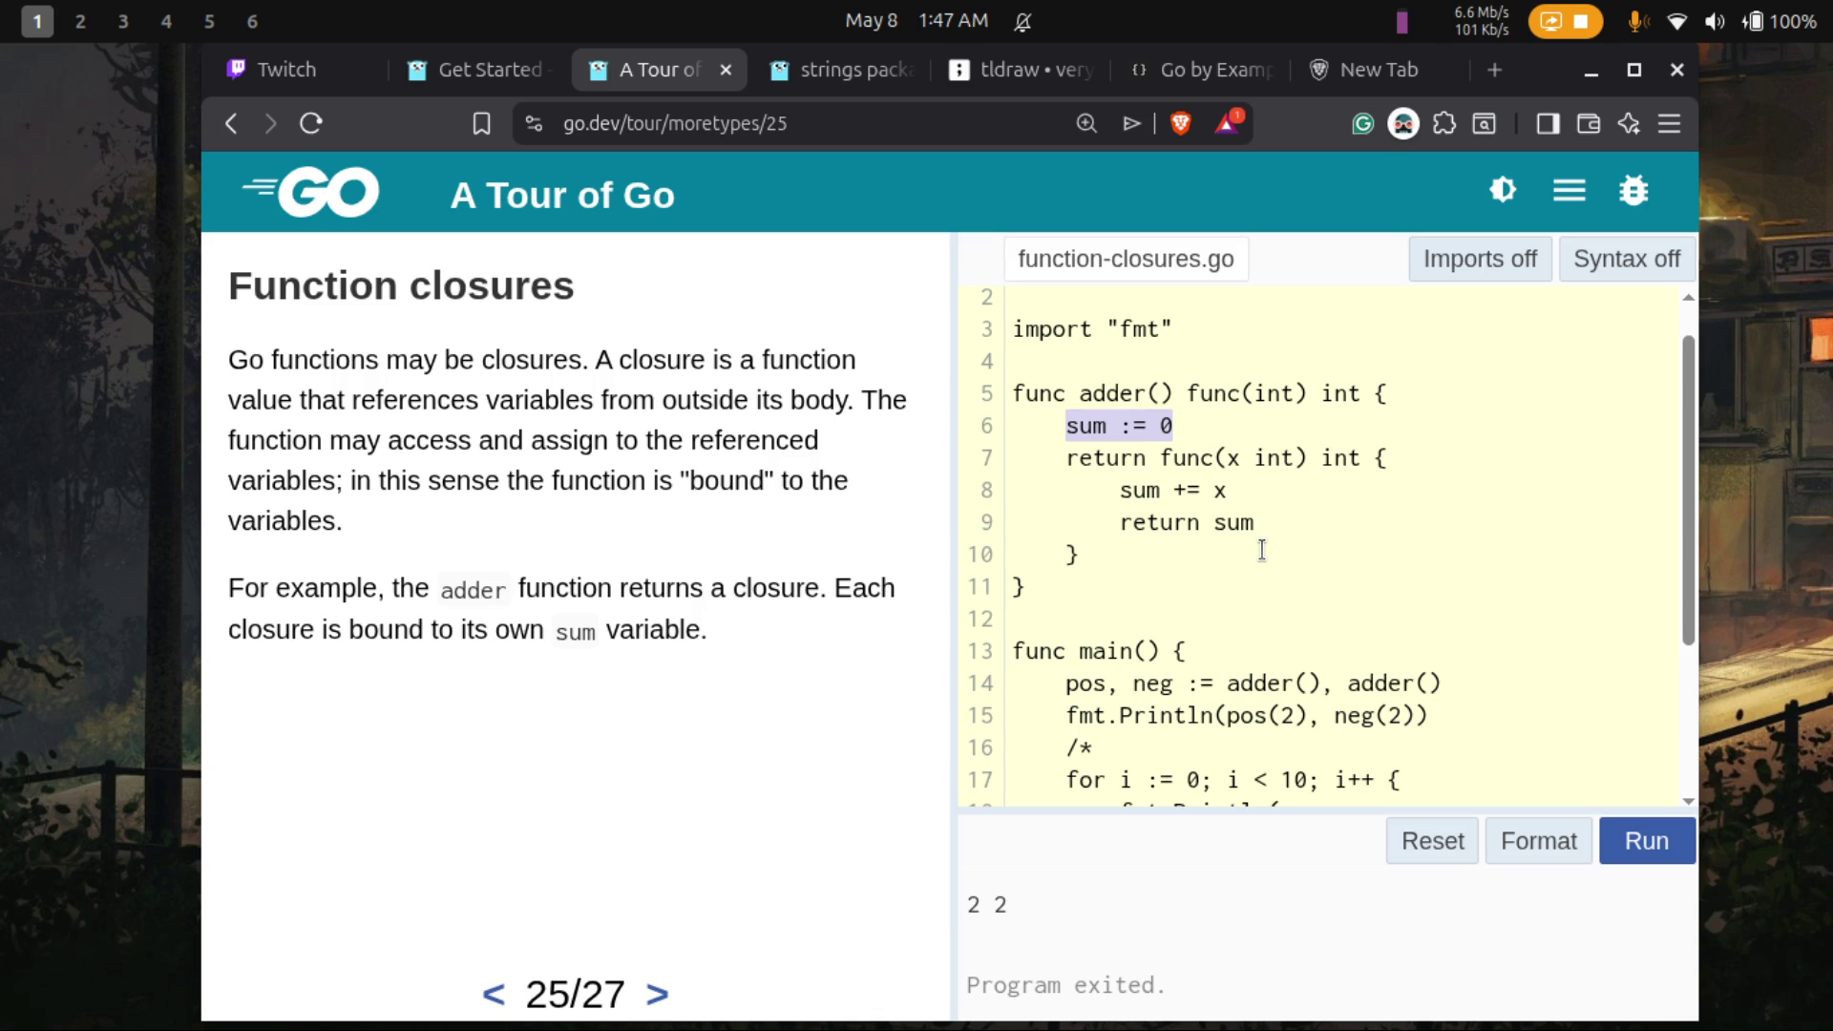
pyautogui.scroll(-1, 1262, 551)
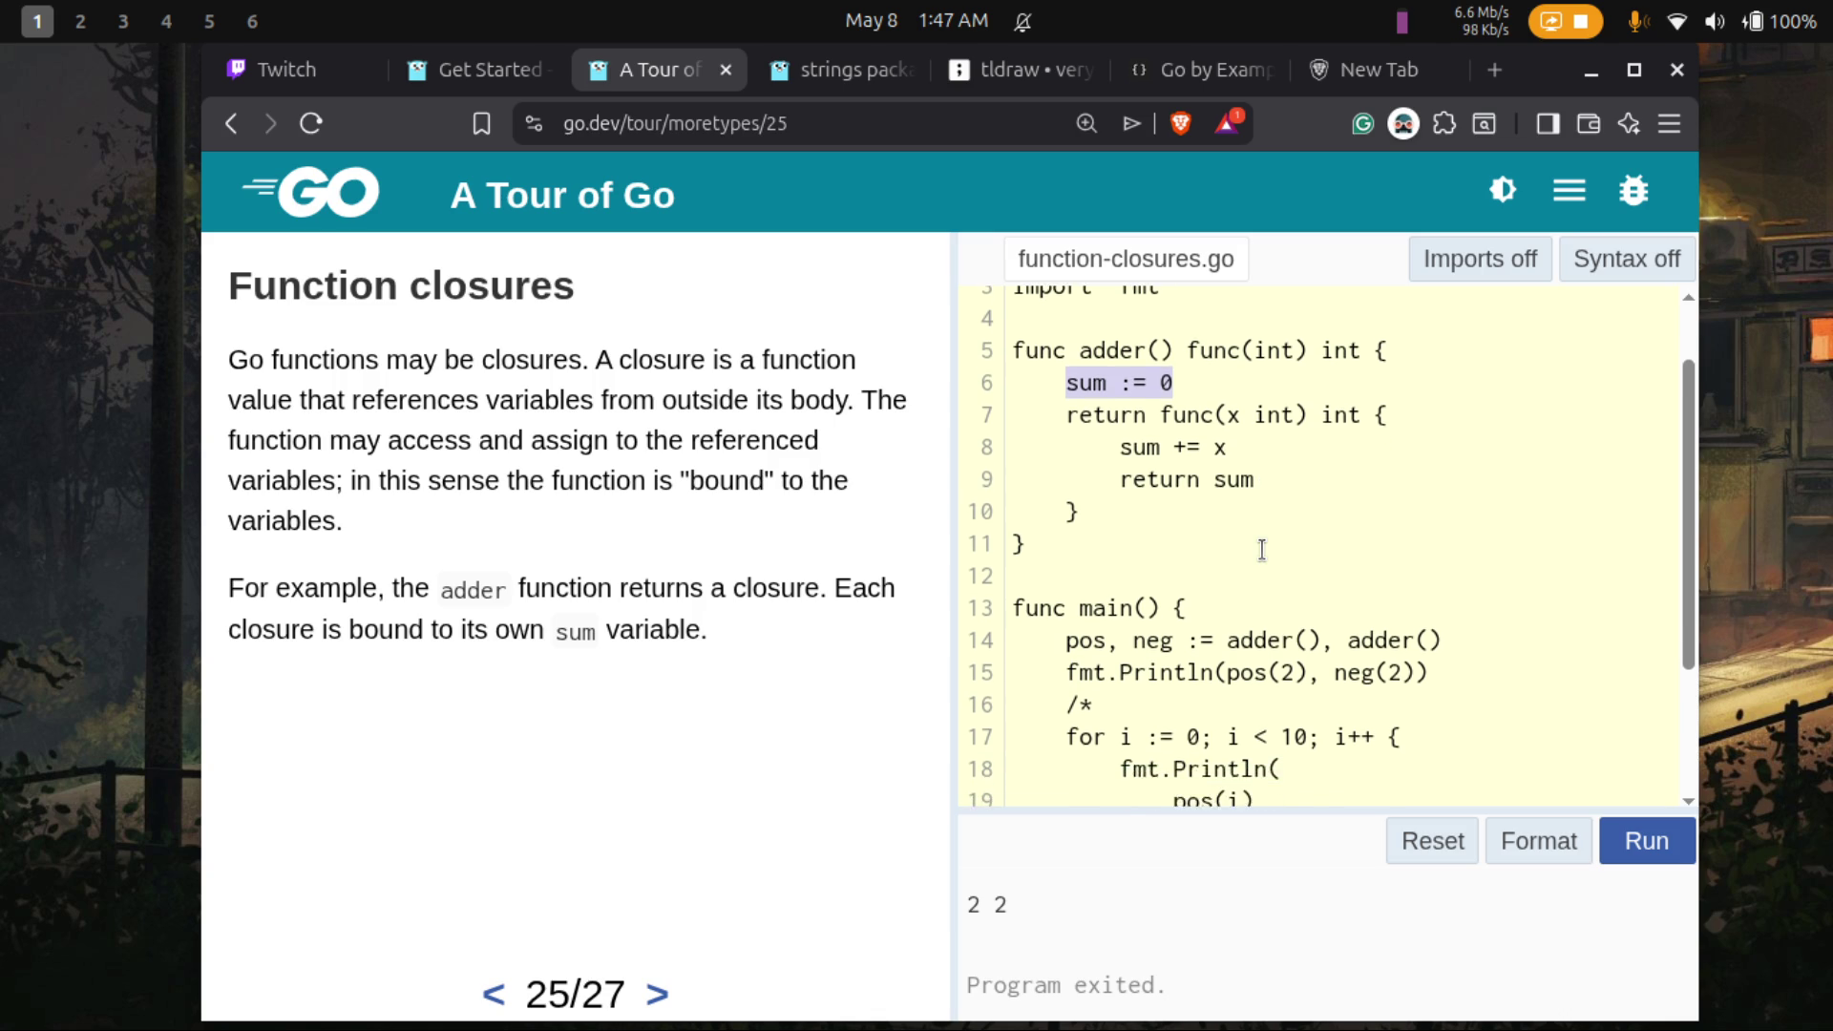